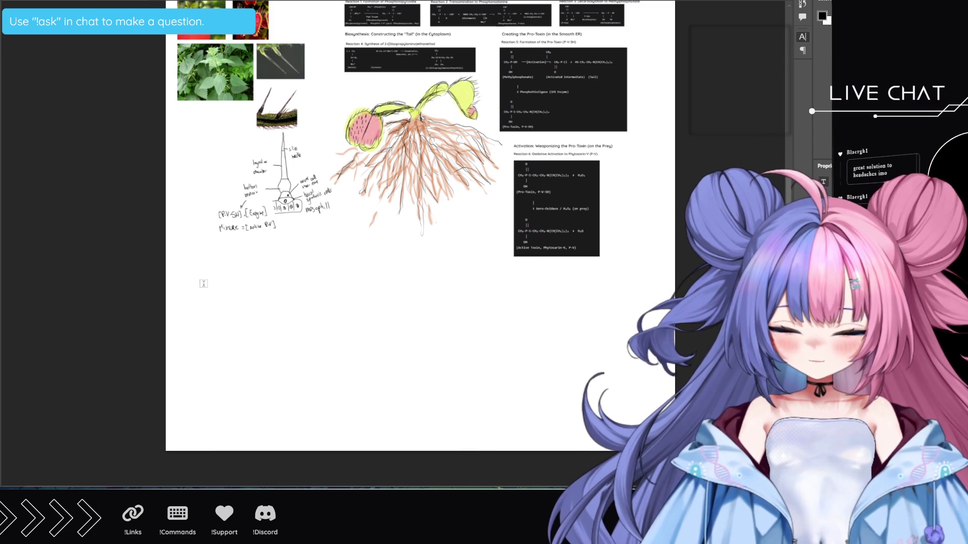
Paste the genome paragraph into a new text box below the needle sketch and shrink its font twice.
mouse_move(186, 253)
mouse_down()
mouse_move(282, 443)
mouse_move(371, 451)
mouse_move(377, 436)
mouse_up()
key(ctrl+v)
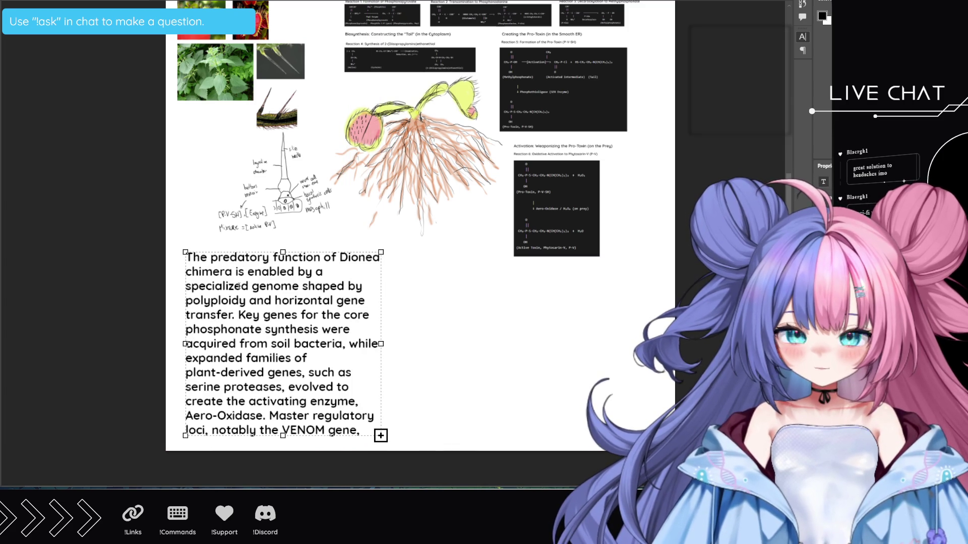
key(ctrl+a)
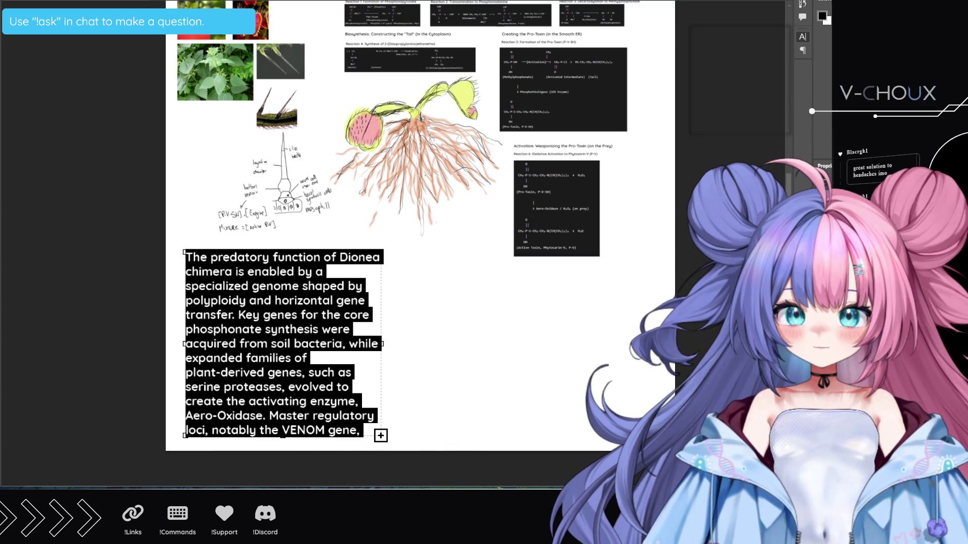
key(ctrl+shift+comma)
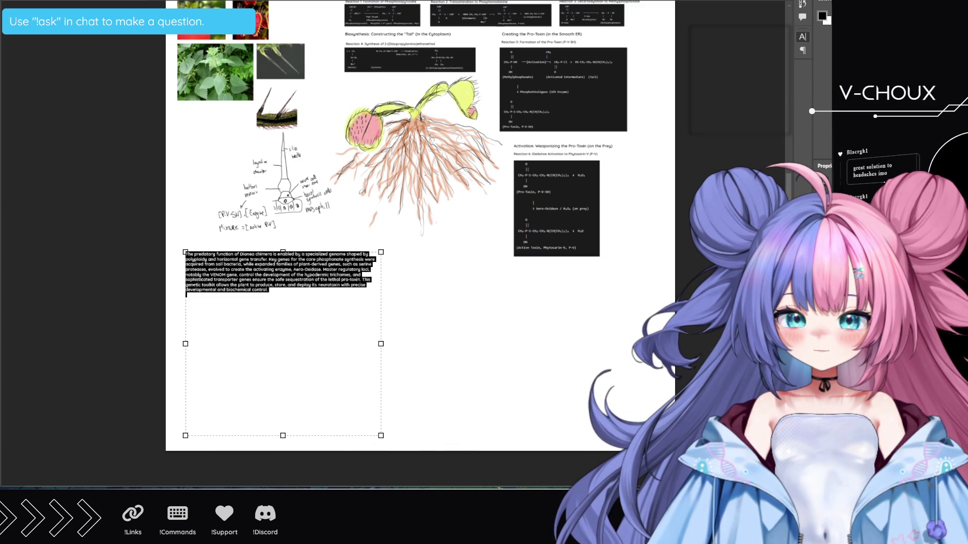
key(ctrl+shift+comma)
key(ctrl+shift+comma)
key(ctrl+shift+comma)
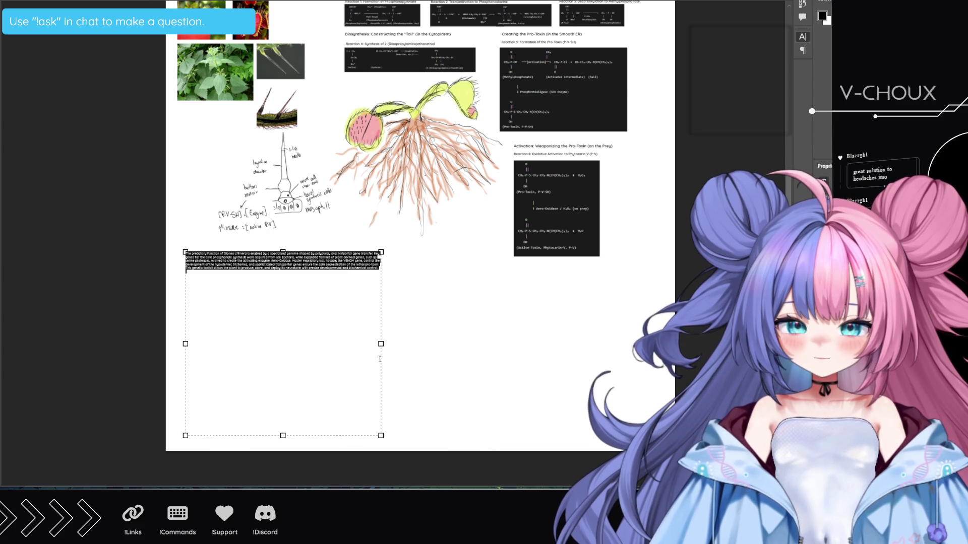
Narrow the paragraph's box so the text rewraps into a slim column, then commit it.
mouse_move(381, 344)
mouse_down()
mouse_move(318, 358)
mouse_move(277, 348)
mouse_up()
key(ctrl+a)
key(BackSpace)
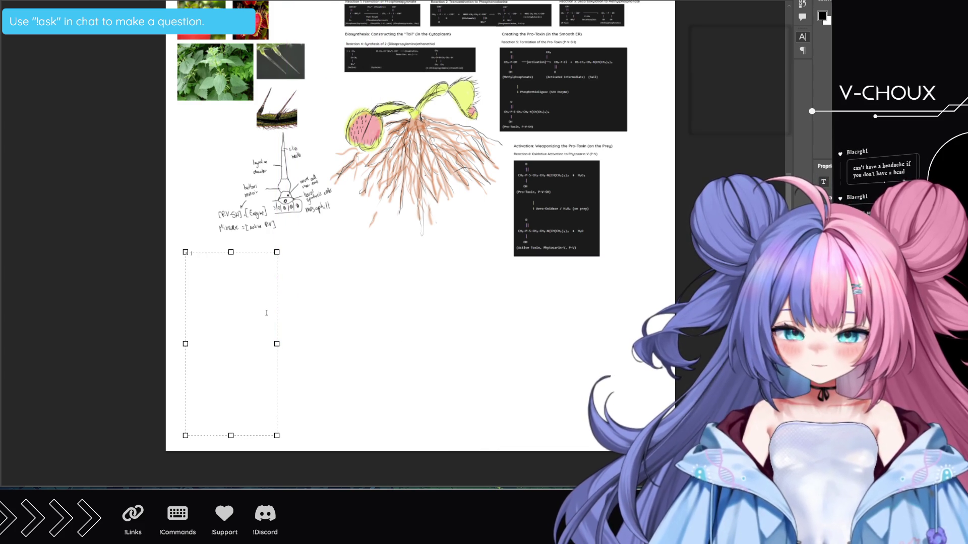
key(ctrl+z)
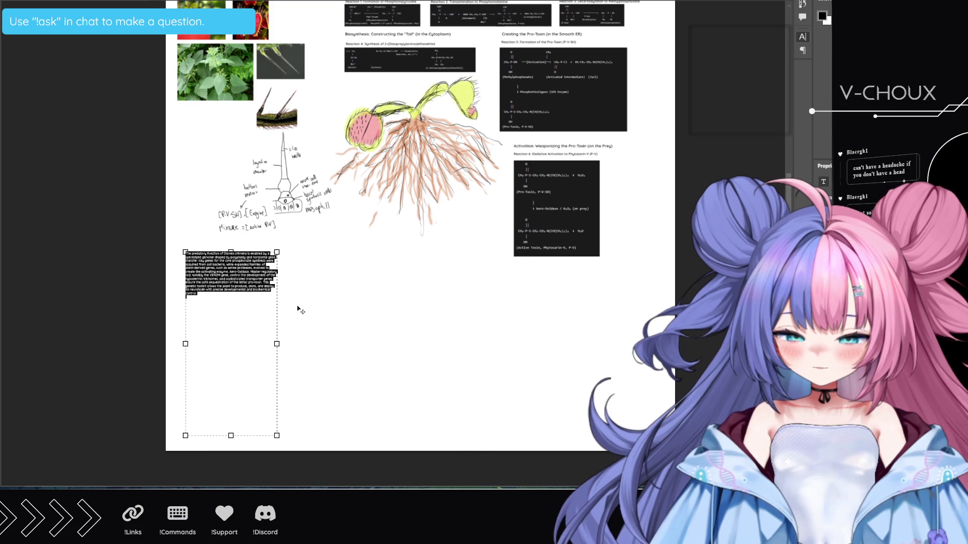
click(320, 296)
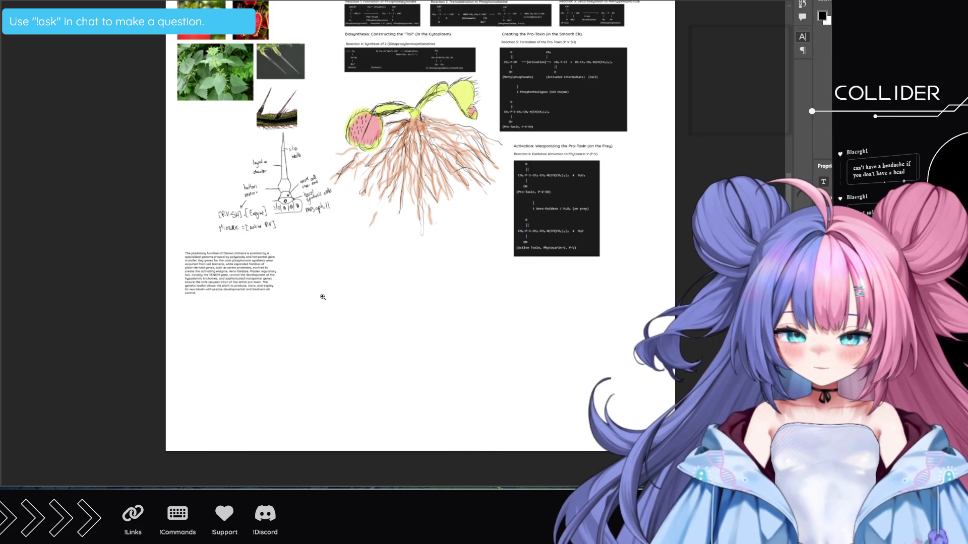
drag(275, 285, 302, 317)
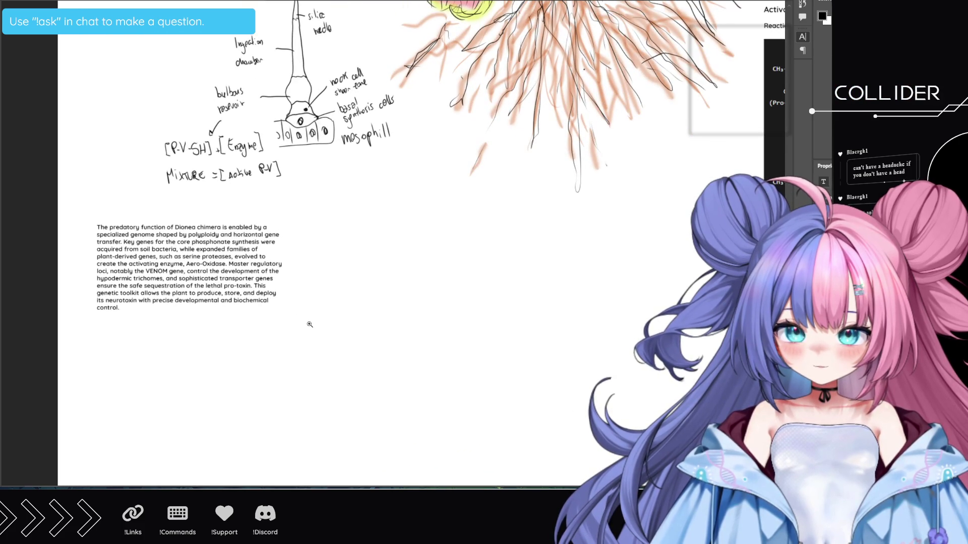
Insert 'Genetics' as its own heading line above the genome paragraph and enlarge its font.
mouse_move(336, 345)
mouse_down()
mouse_move(306, 316)
mouse_move(323, 319)
mouse_move(242, 318)
mouse_up()
click(122, 263)
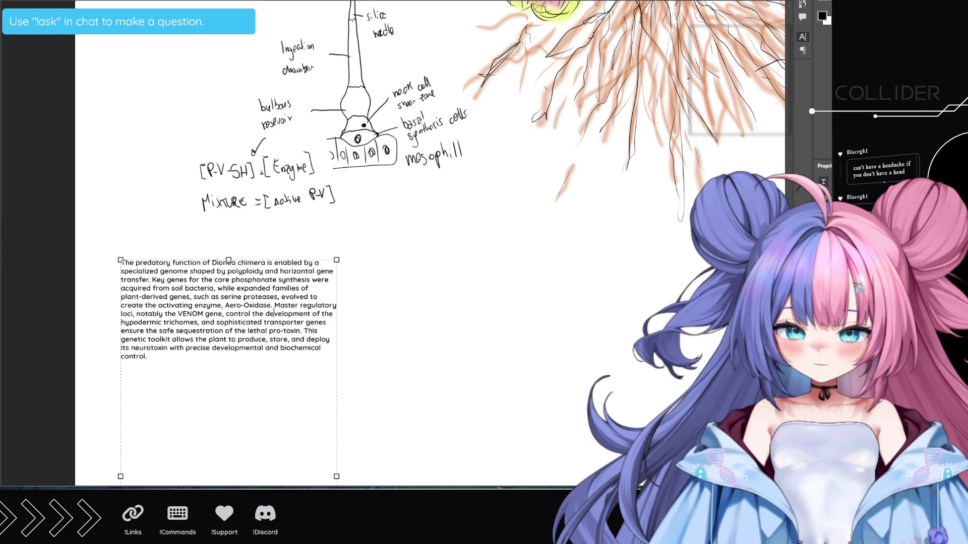
key(ctrl+a)
click(122, 263)
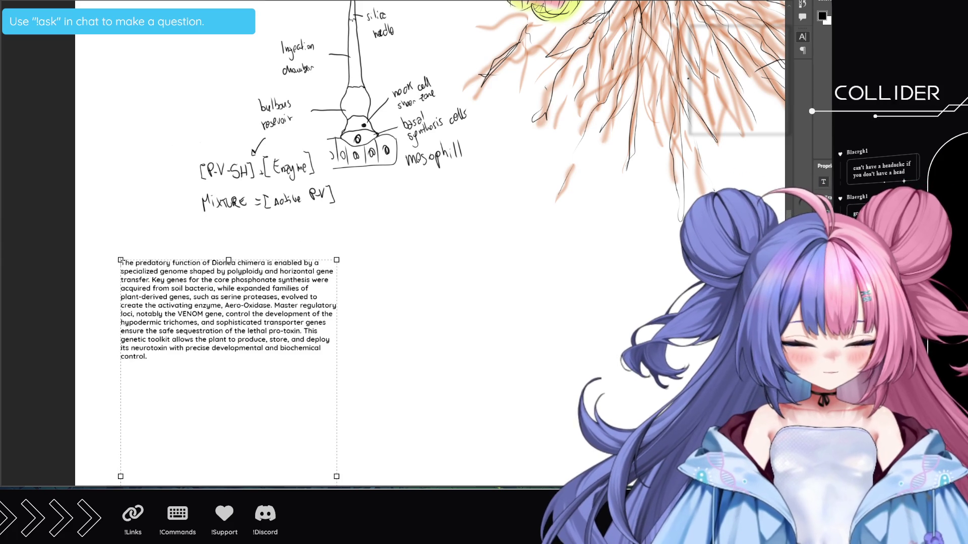
text(Genetics)
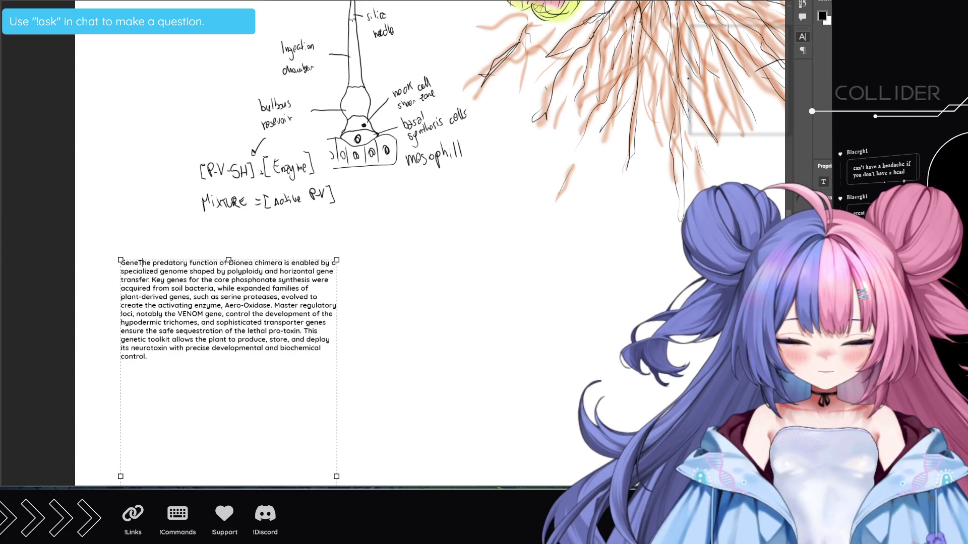
key(Return)
key(Return)
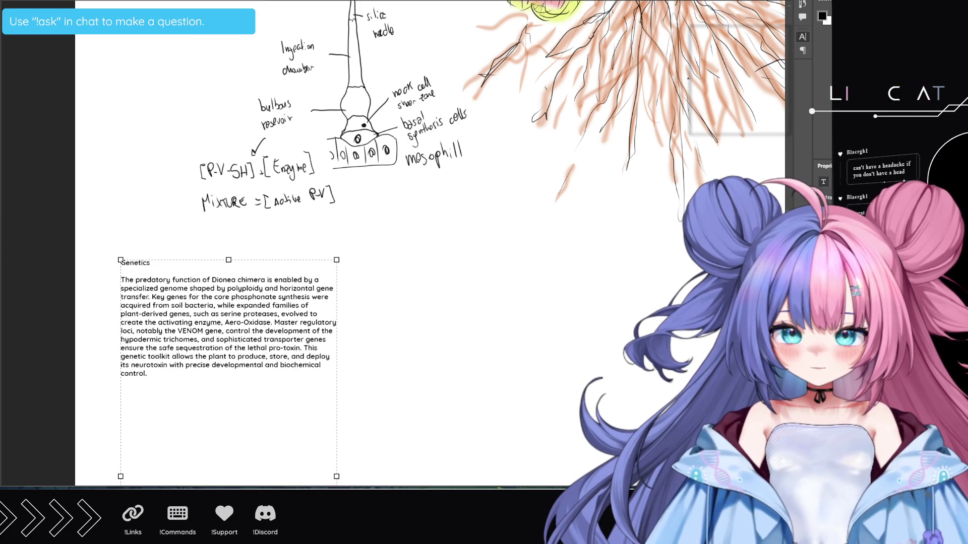
double_click(135, 262)
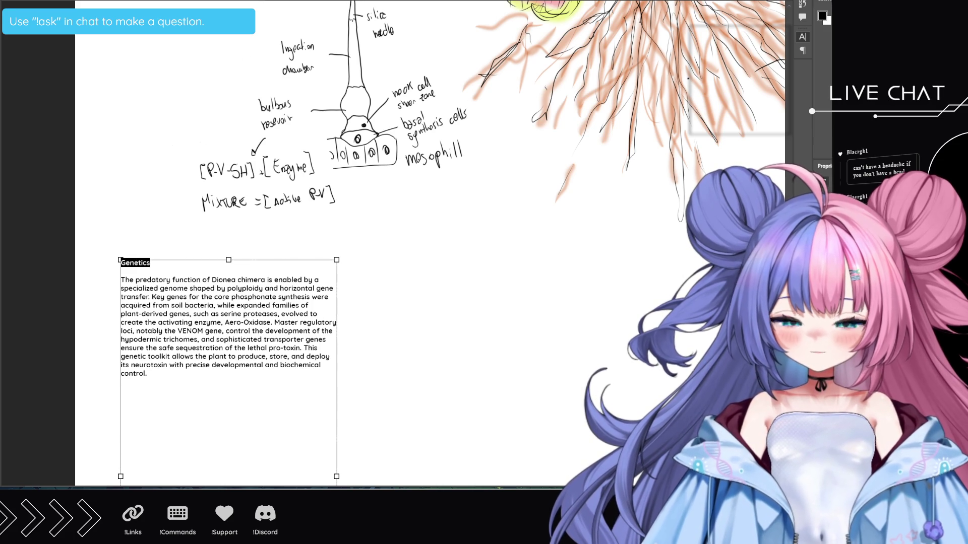
key(ctrl+shift+period)
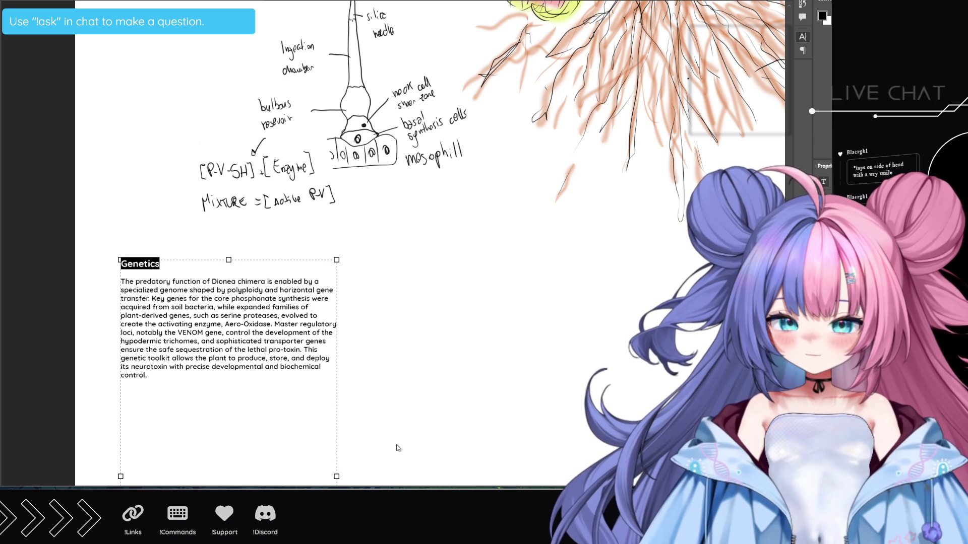
scroll(389, 436, down, 1)
scroll(389, 436, down, 5)
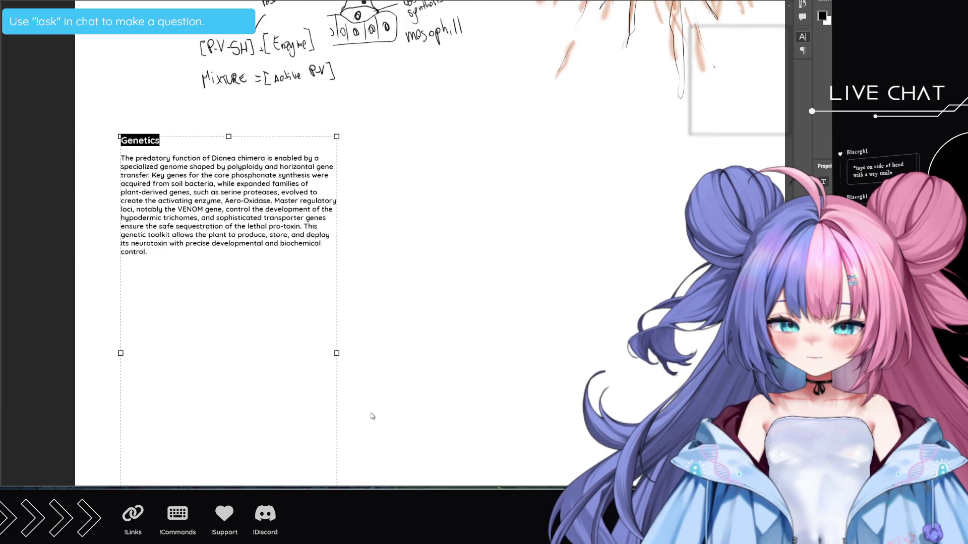
scroll(371, 416, down, 4)
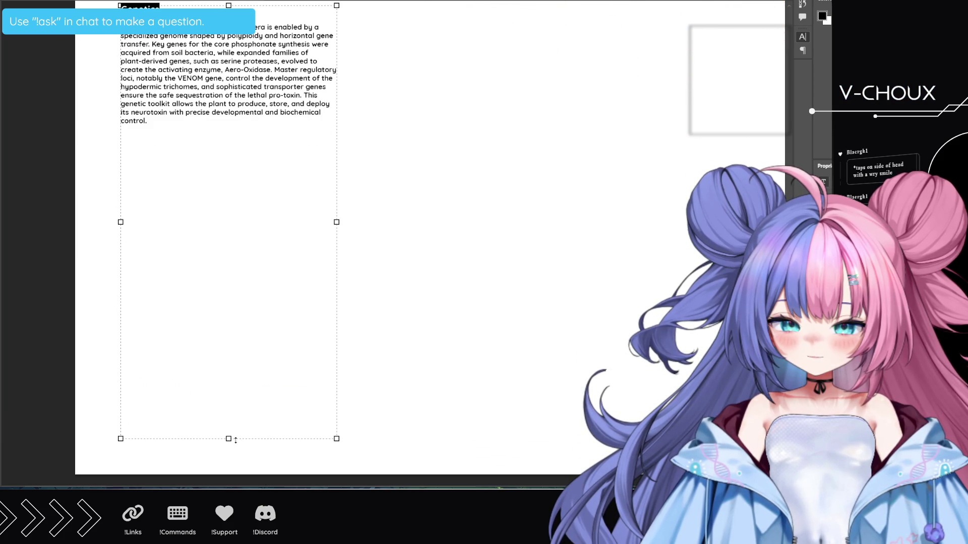
Pull the Genetics box's bottom edge up to just below the paragraph and commit the resize.
mouse_move(229, 439)
mouse_down()
mouse_move(233, 213)
mouse_move(199, 128)
mouse_up()
click(290, 166)
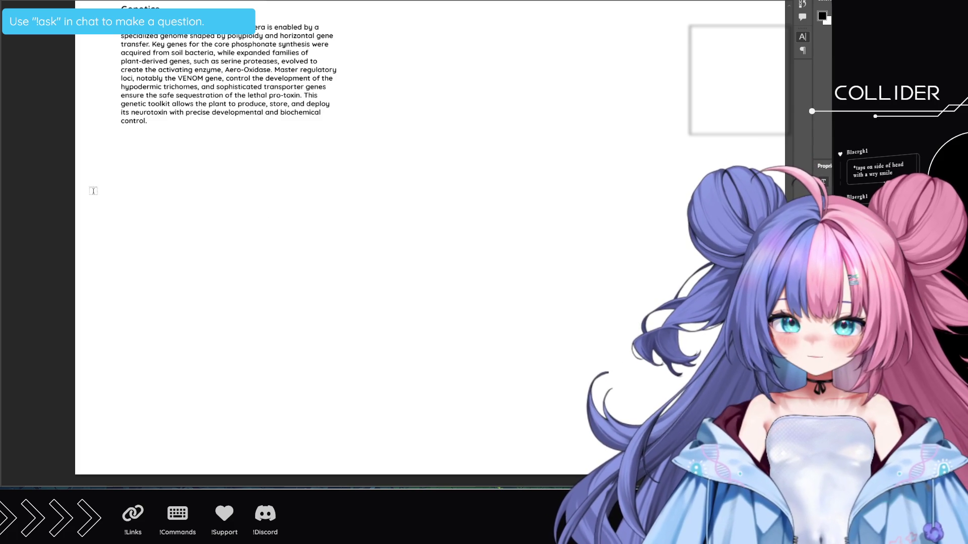
click(119, 163)
key(Escape)
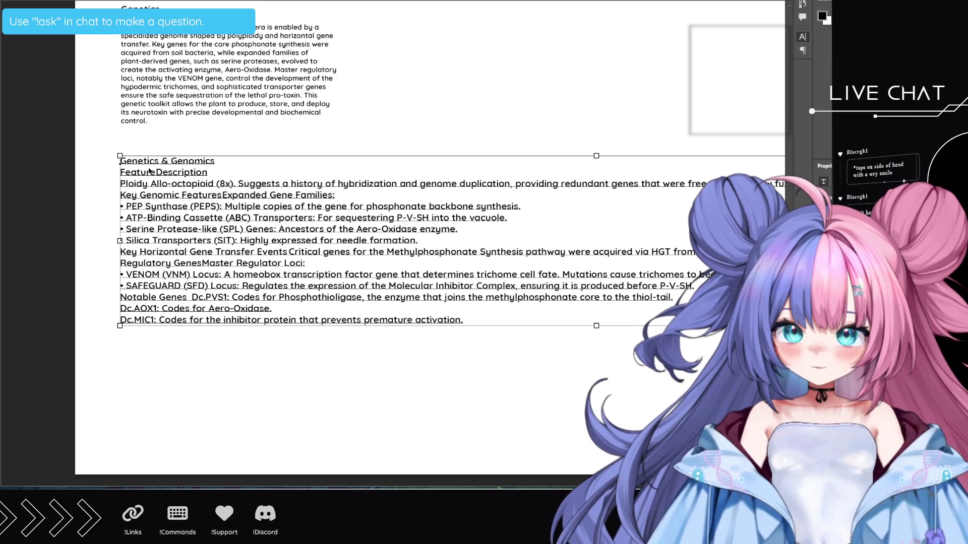
key(ctrl+z)
click(150, 171)
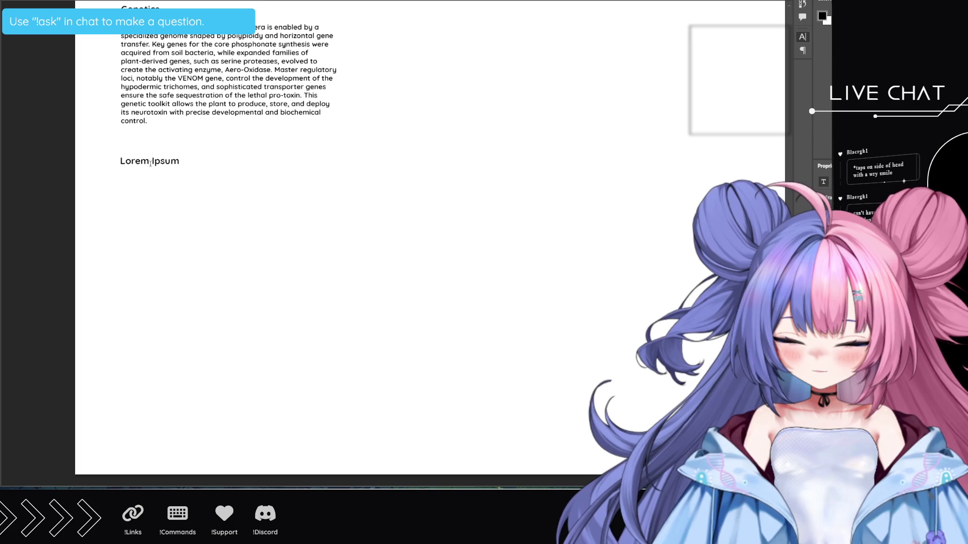
key(ctrl+z)
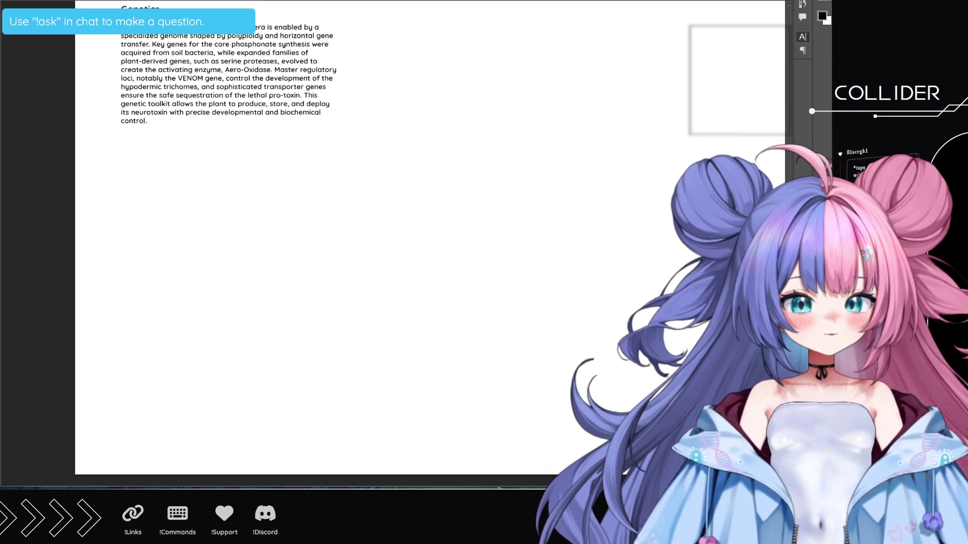
scroll(428, 242, up, 3)
Scroll and zoom out to show the full poster, including the Genetics section.
scroll(428, 242, up, 5)
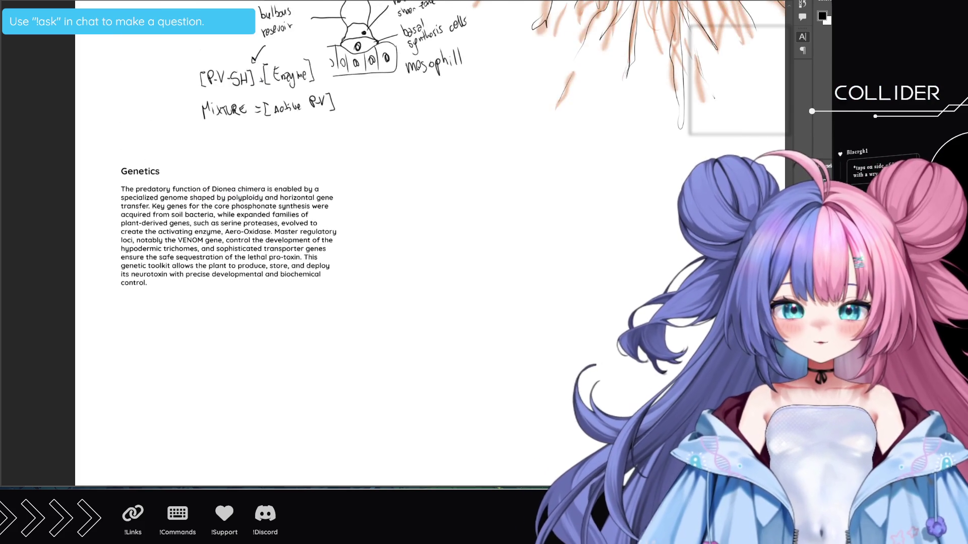
scroll(428, 242, up, 2)
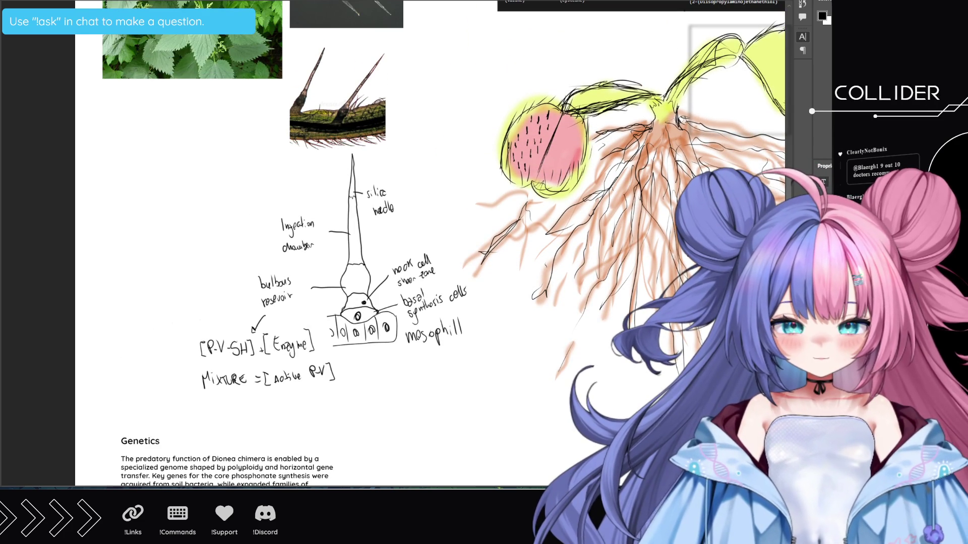
scroll(438, 333, down, 1)
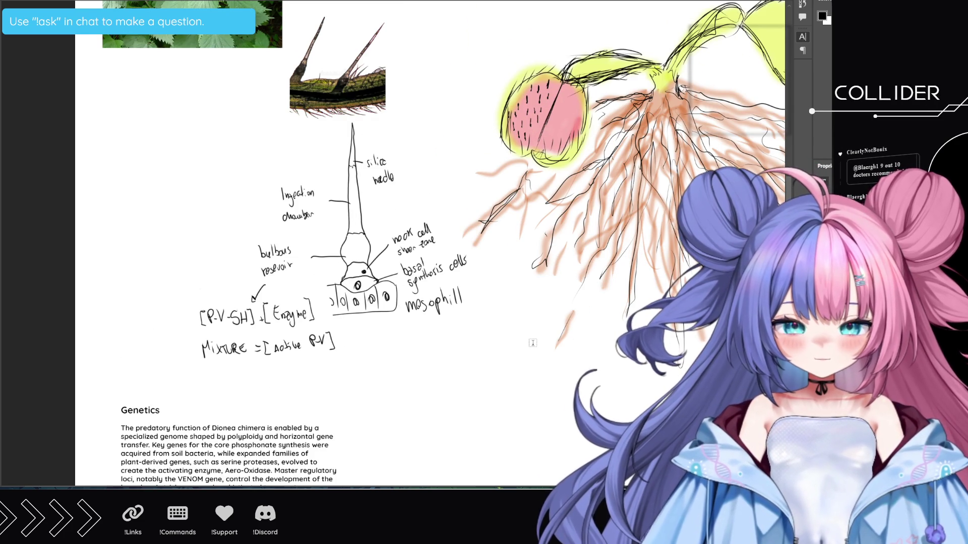
scroll(583, 401, down, 2)
scroll(582, 401, down, 2)
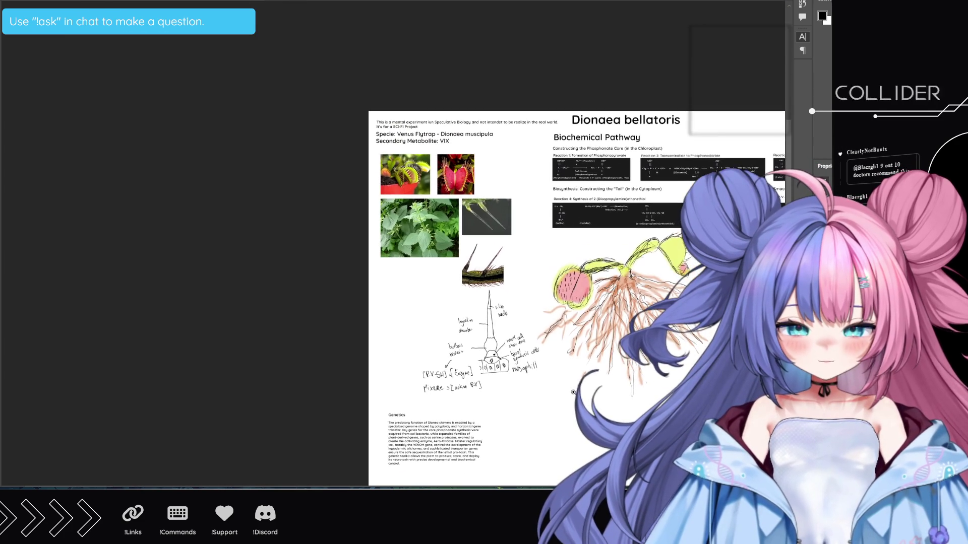
scroll(583, 400, up, 1)
scroll(418, 297, left, 1)
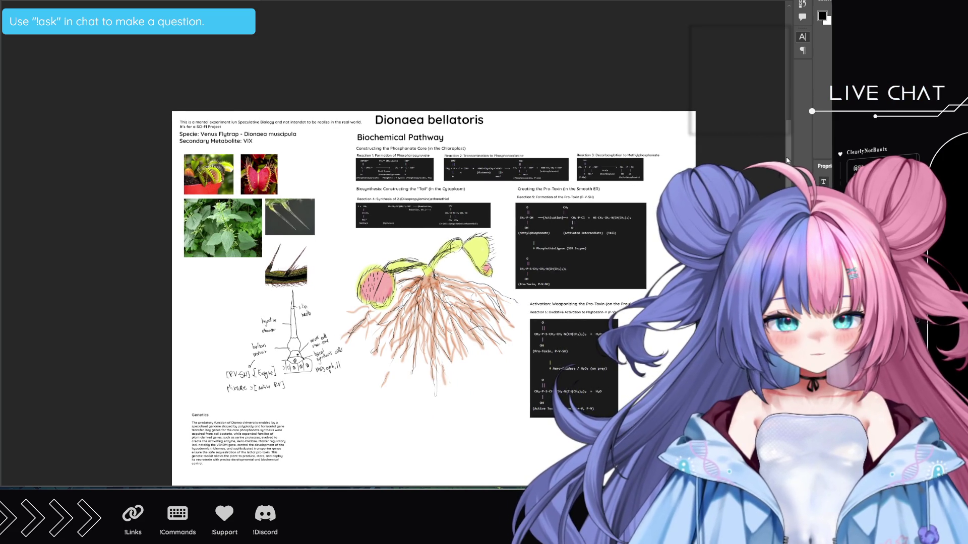
scroll(434, 297, down, 3)
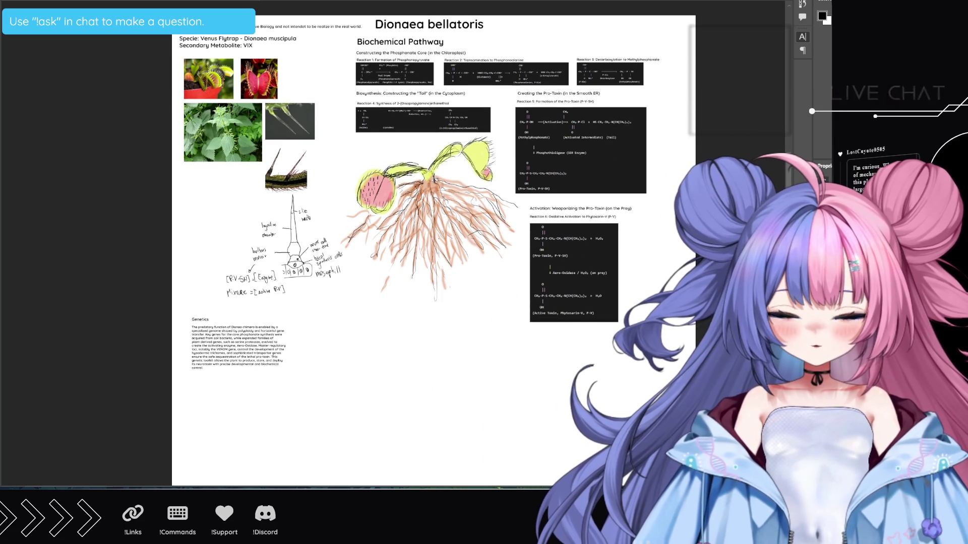
Scroll to the lower poster and add a Lorem Ipsum text layer below the root drawing.
scroll(434, 252, up, 1)
scroll(434, 252, down, 4)
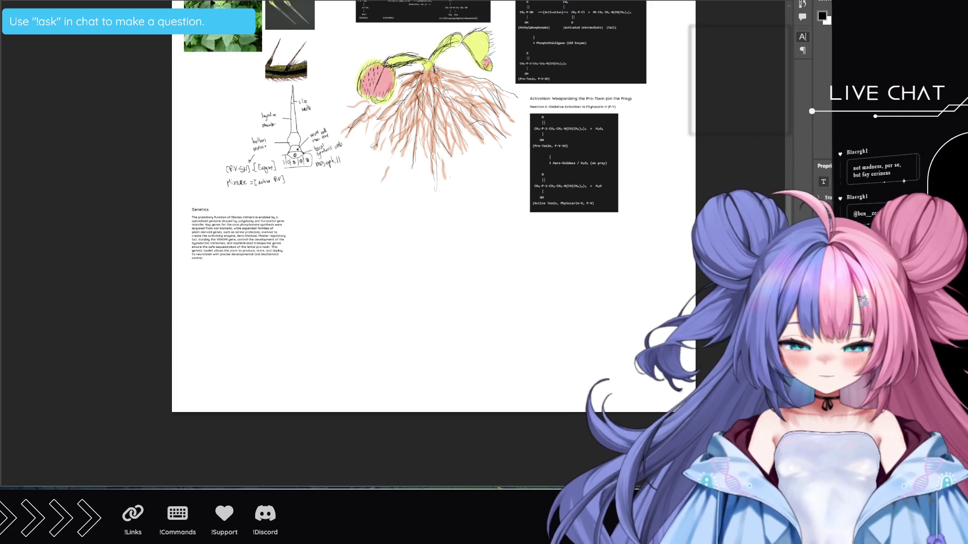
click(367, 210)
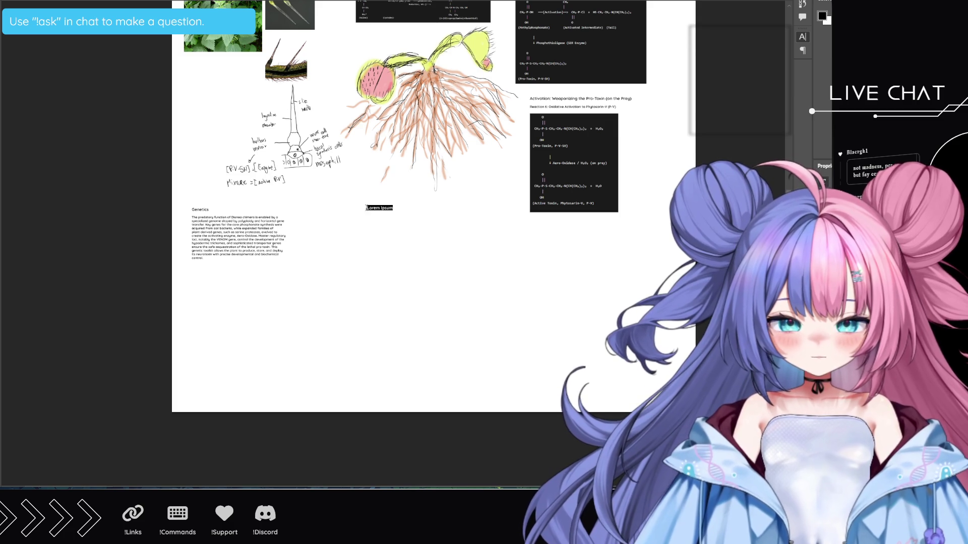
Paste the Phosphorus-Scavenging Mat structure text into a paragraph box under the root drawing and fit it.
key(ctrl+v)
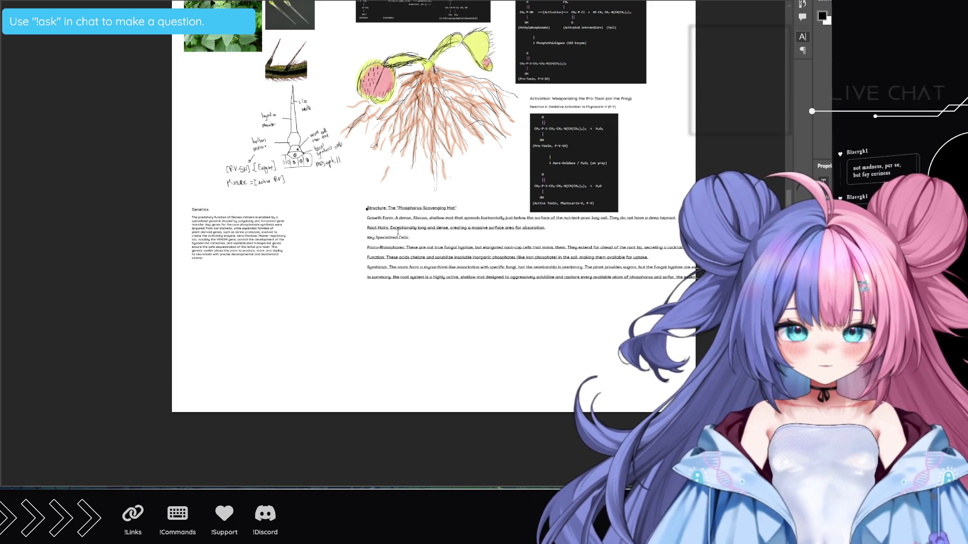
key(ctrl+z)
key(ctrl+z)
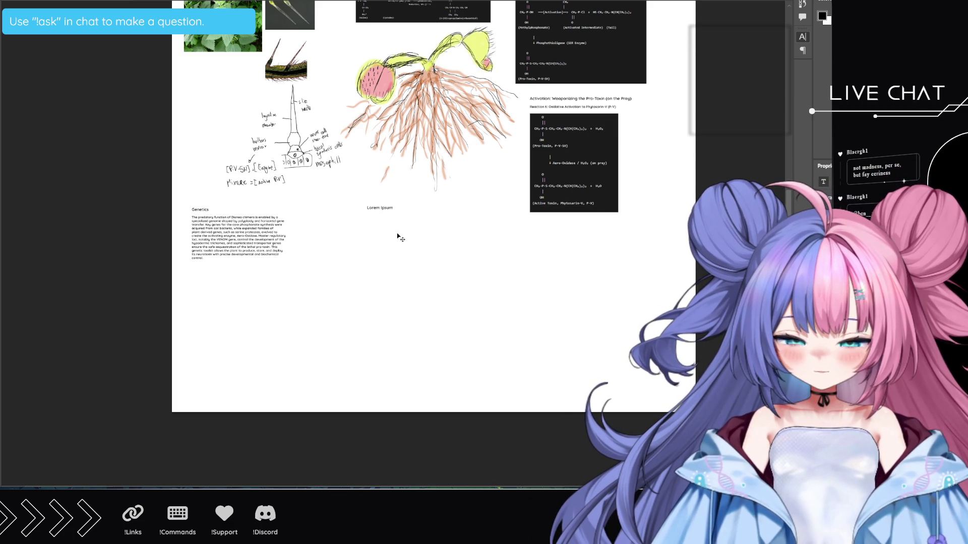
mouse_move(348, 192)
mouse_down()
mouse_move(452, 233)
mouse_move(475, 298)
mouse_move(508, 304)
mouse_up()
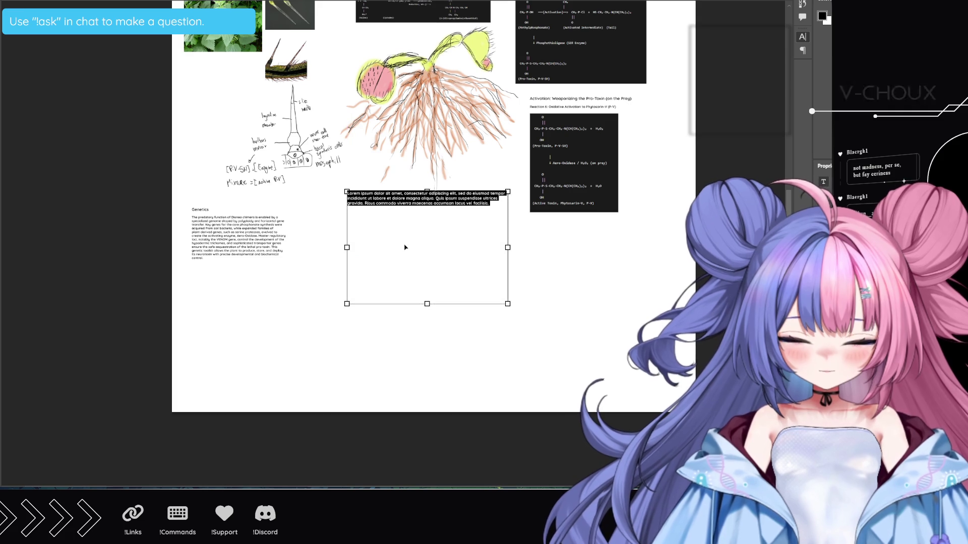
key(ctrl+v)
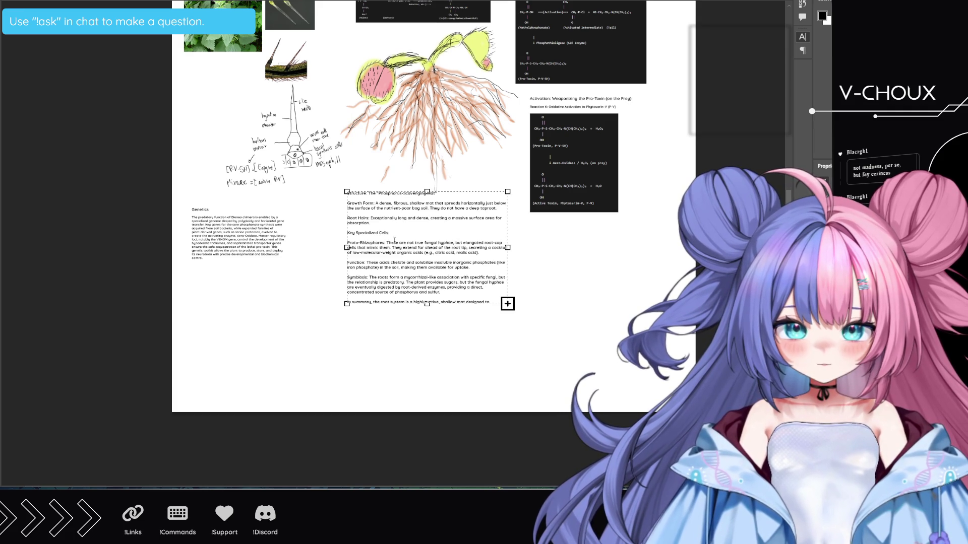
mouse_move(427, 303)
mouse_down()
mouse_move(425, 378)
mouse_move(434, 321)
mouse_up()
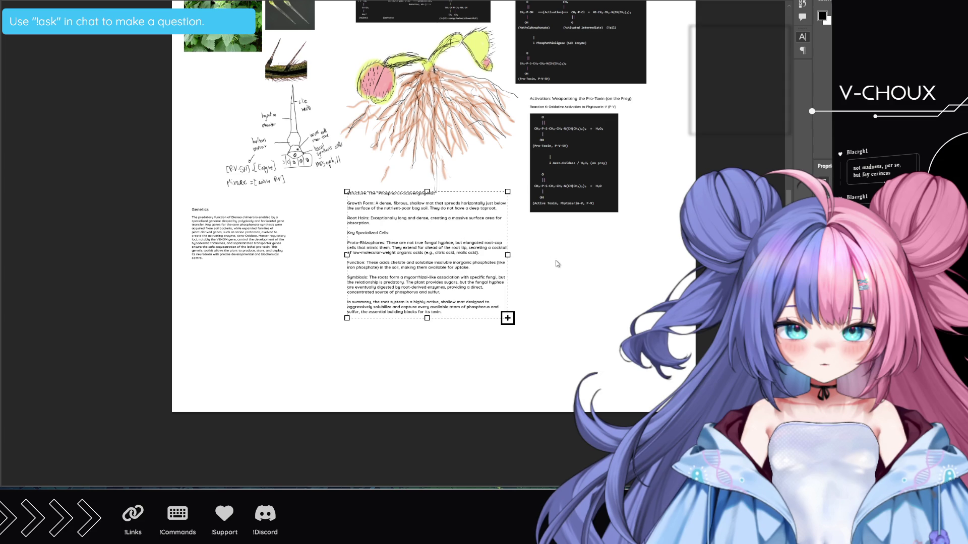
drag(531, 275, 532, 249)
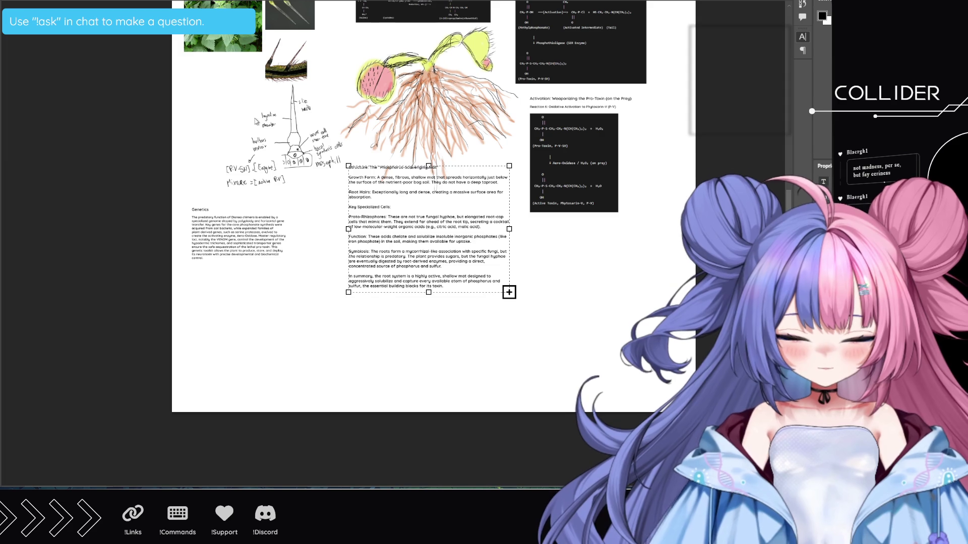
Add 'Root' to the start of the title to read Root Structure: The 'Phosphorus-Scavenging Mat'.
key(ctrl+a)
key(Left)
text(Root)
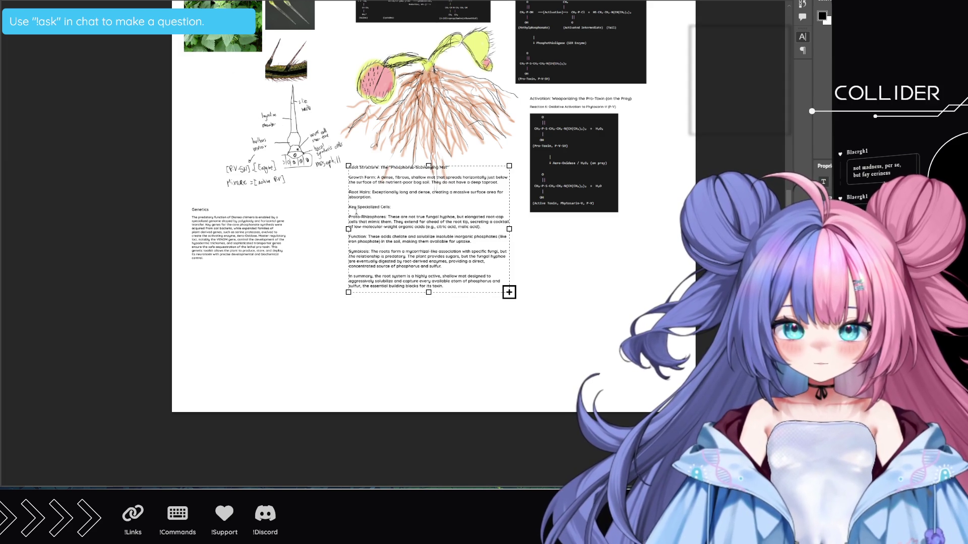
key(Home)
key(shift+End)
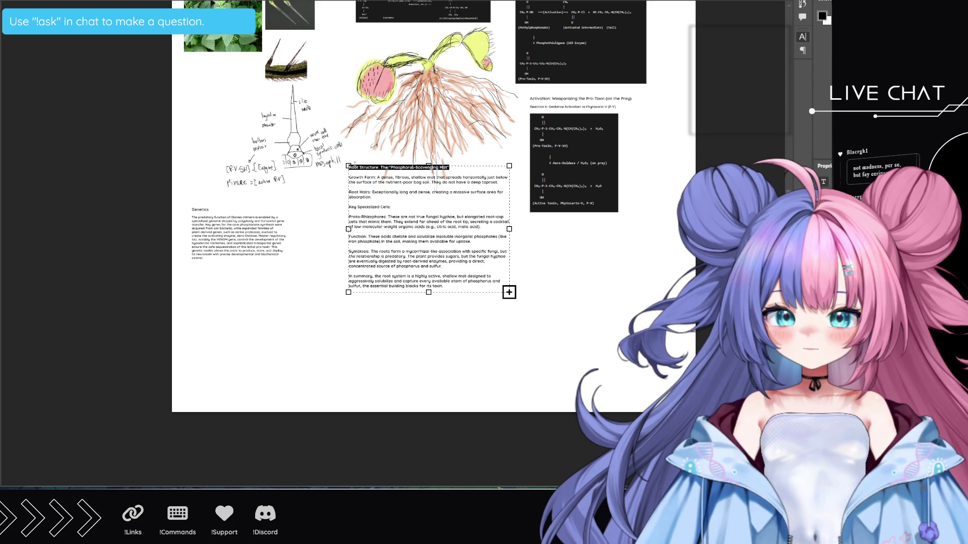
Reduce the font size of the body paragraphs from Growth Form to toxin.
mouse_move(349, 178)
mouse_down()
mouse_move(366, 179)
mouse_move(419, 286)
mouse_move(443, 286)
mouse_up()
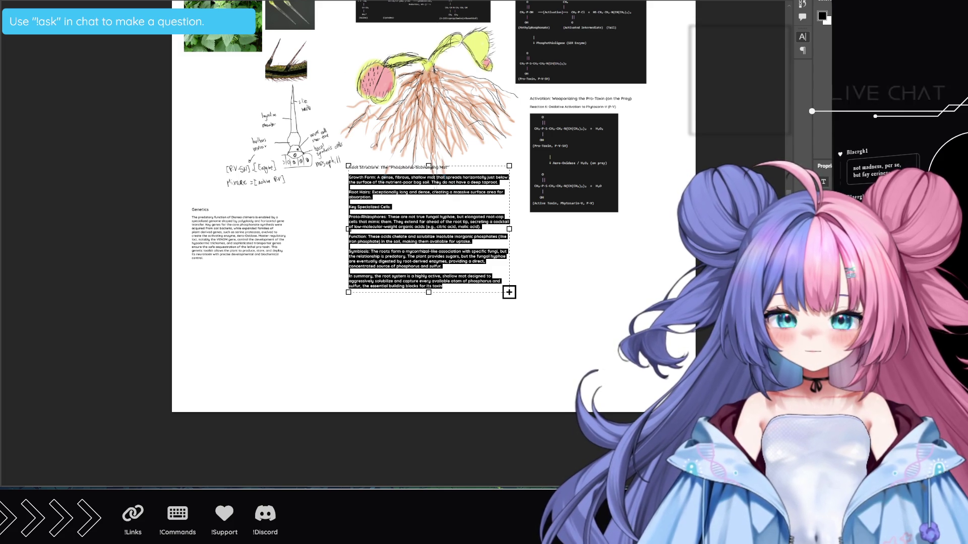
key(ctrl+shift+comma)
key(ctrl+shift+comma)
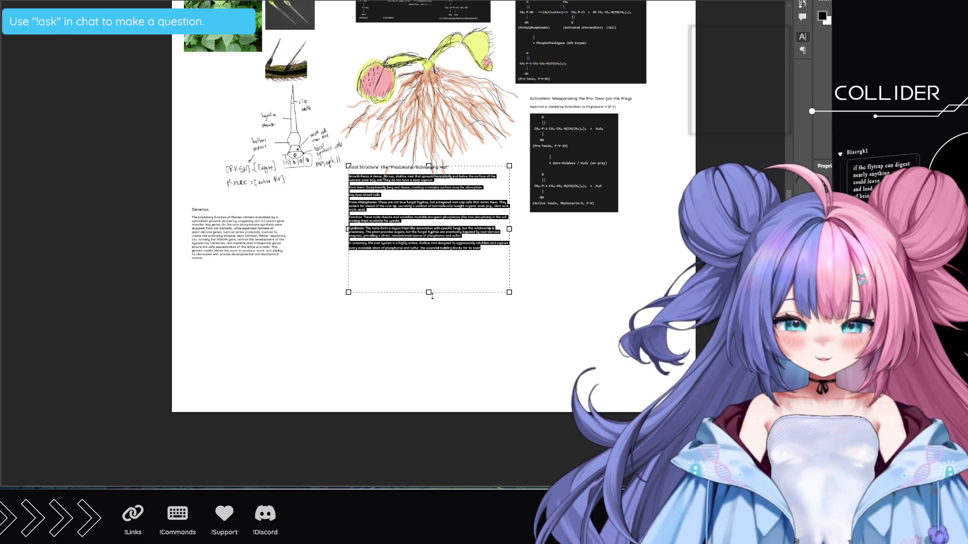
drag(431, 298, 421, 255)
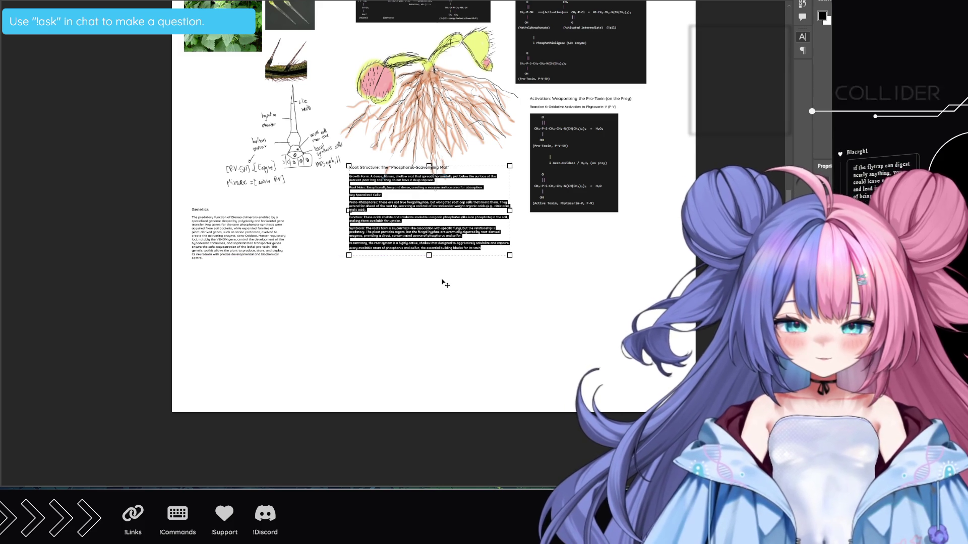
Commit the root text and place a small pasted dark image beside the labelled stem sketch.
click(458, 298)
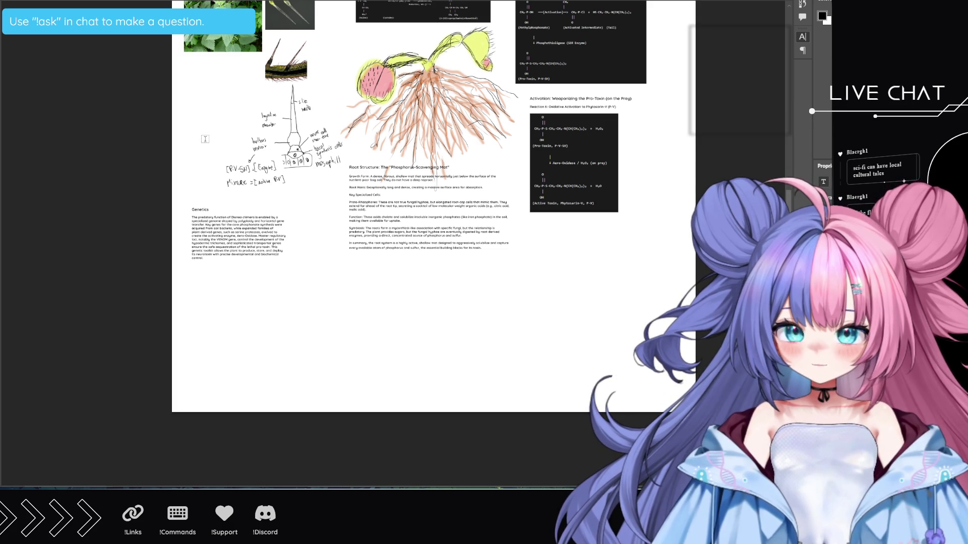
key(ctrl+v)
key(ctrl+t)
mouse_move(432, 206)
mouse_down()
mouse_move(334, 147)
mouse_move(192, 86)
mouse_move(222, 108)
mouse_move(200, 142)
mouse_up()
Confirm the dark image's placement and move the Genetics text beneath the Activation diagram.
key(Return)
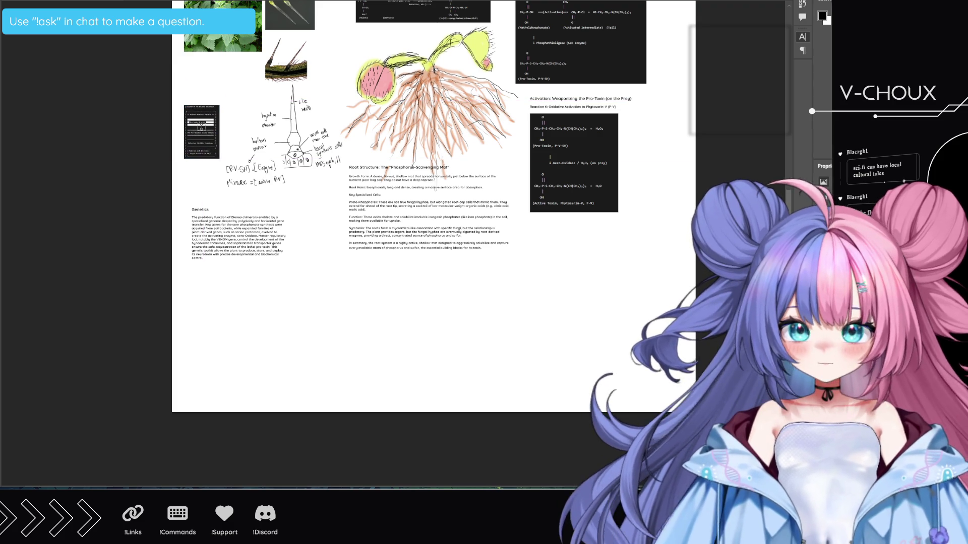
click(238, 242)
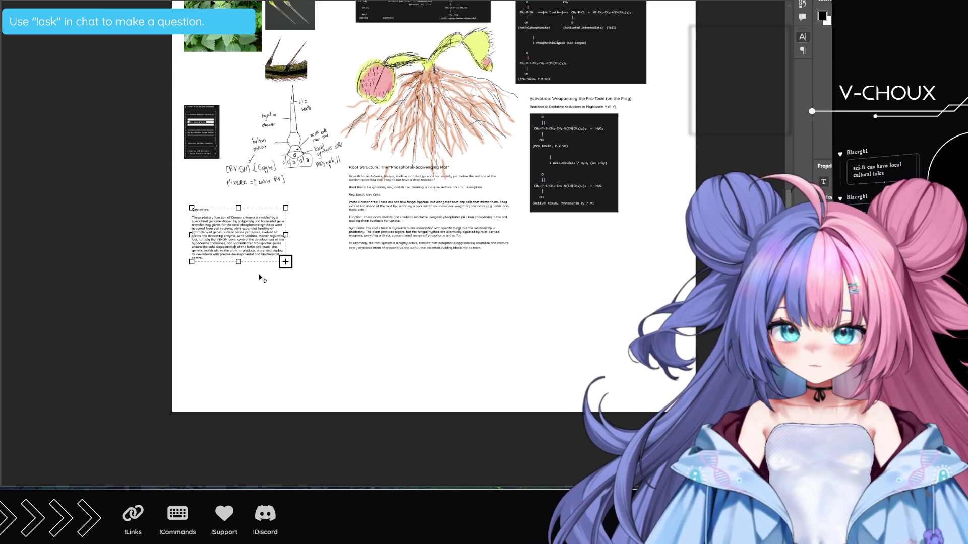
mouse_move(259, 275)
mouse_down()
mouse_move(279, 313)
mouse_move(445, 356)
mouse_move(607, 328)
mouse_move(645, 296)
mouse_move(631, 296)
mouse_up()
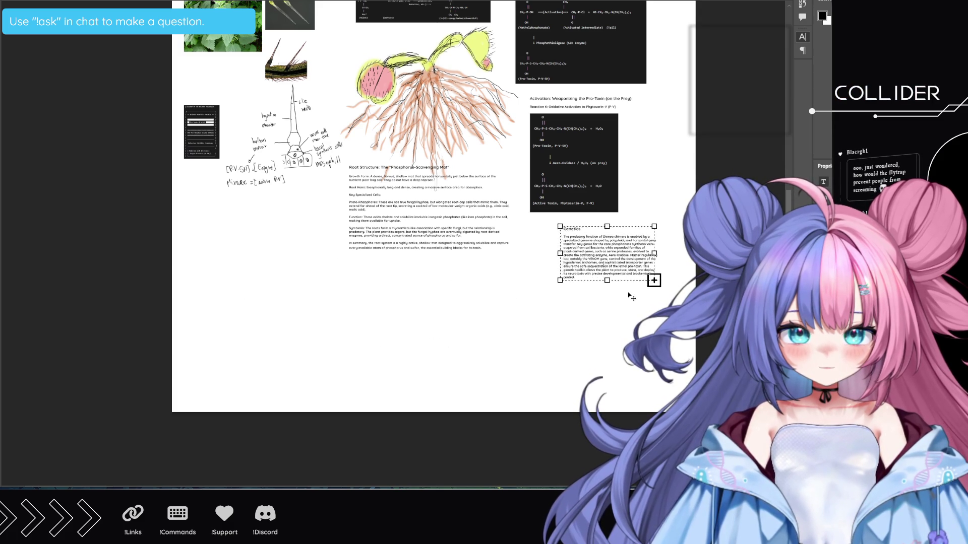
click(614, 320)
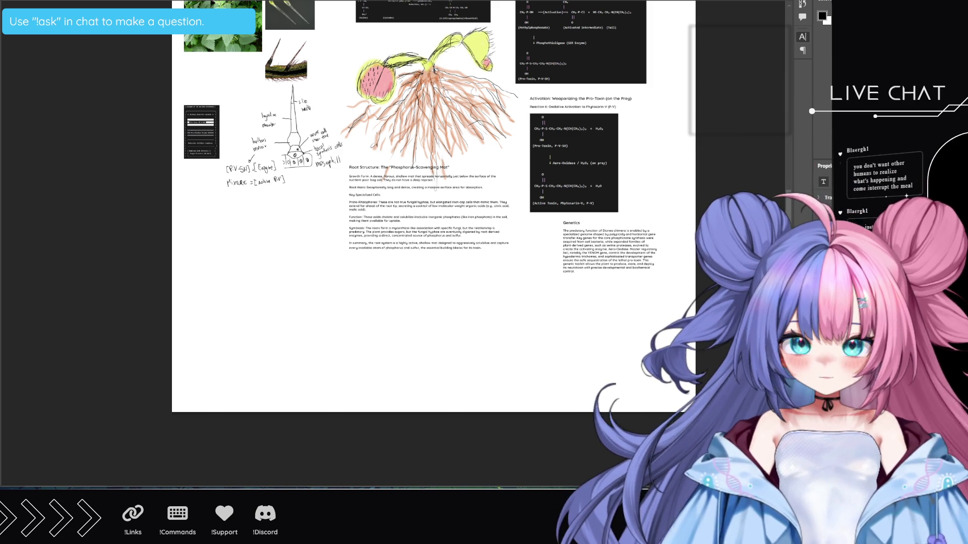
Paste the Key Structural Components text into a new lower-left paragraph box and shrink it to fit.
click(194, 214)
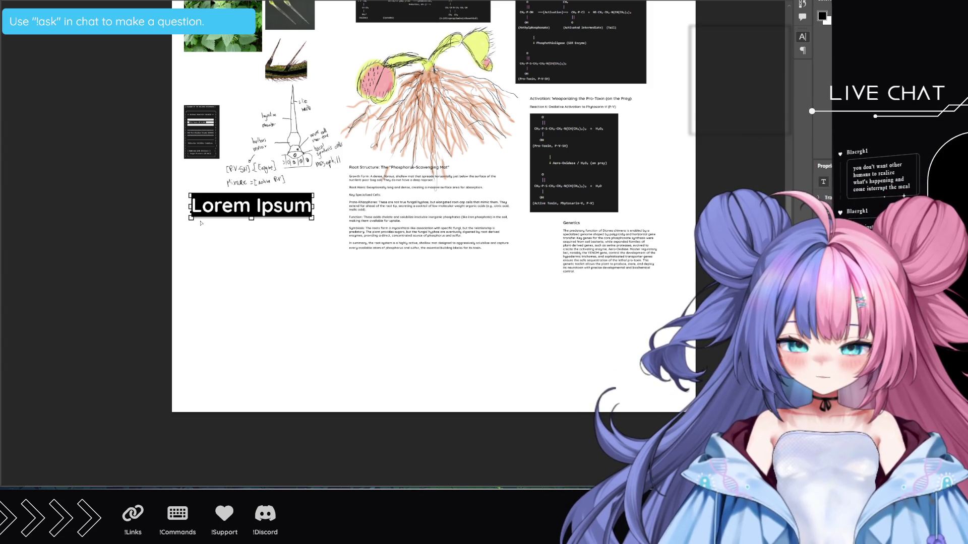
key(Escape)
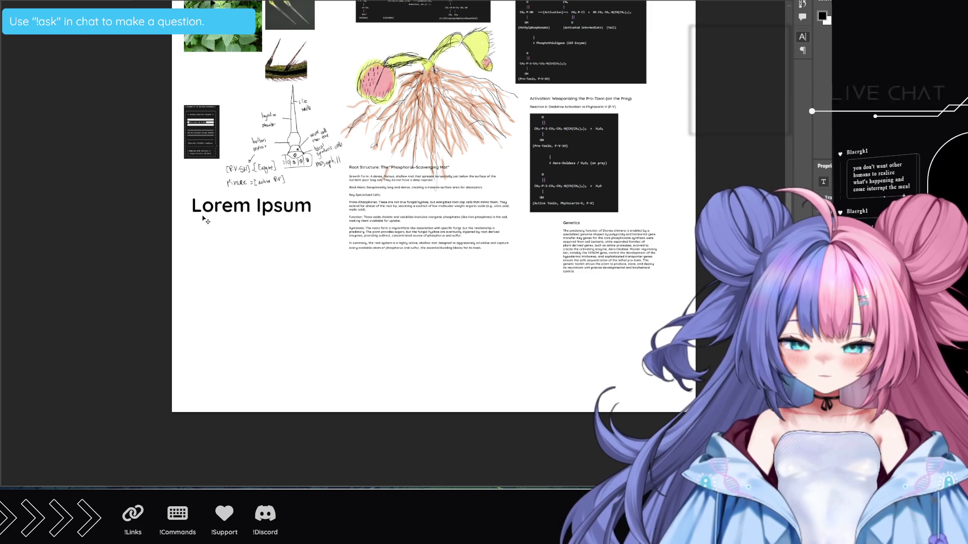
mouse_move(184, 204)
mouse_down()
mouse_move(270, 308)
mouse_move(330, 347)
mouse_move(333, 375)
mouse_up()
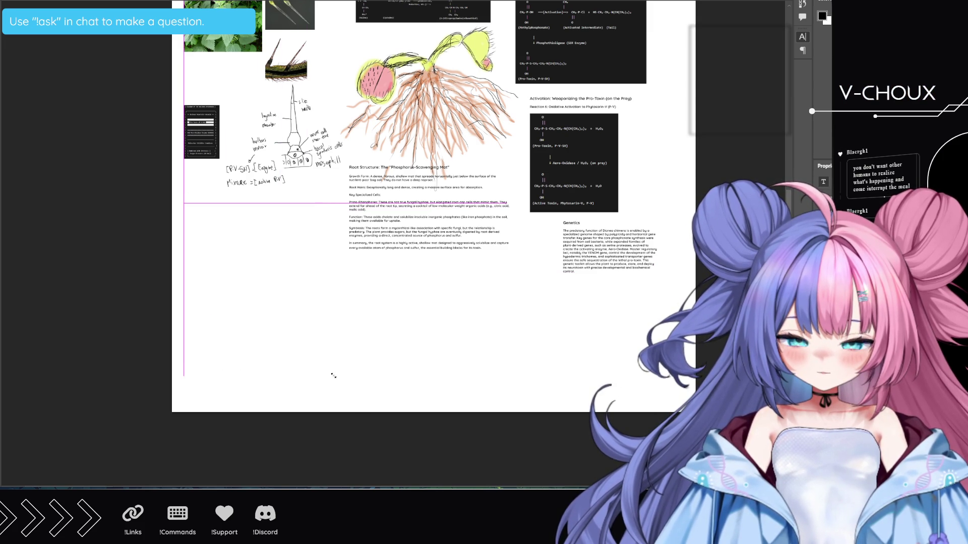
key(ctrl+v)
key(ctrl+a)
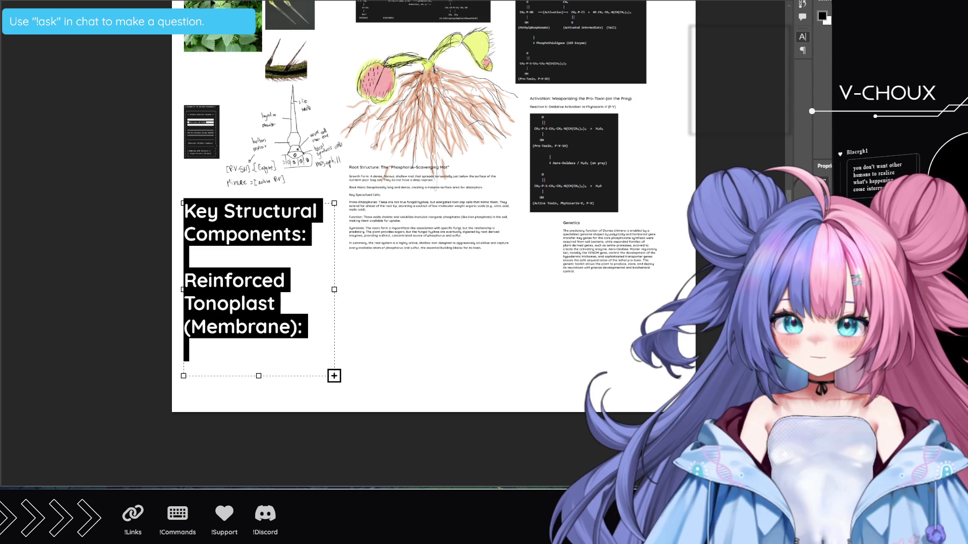
key(Escape)
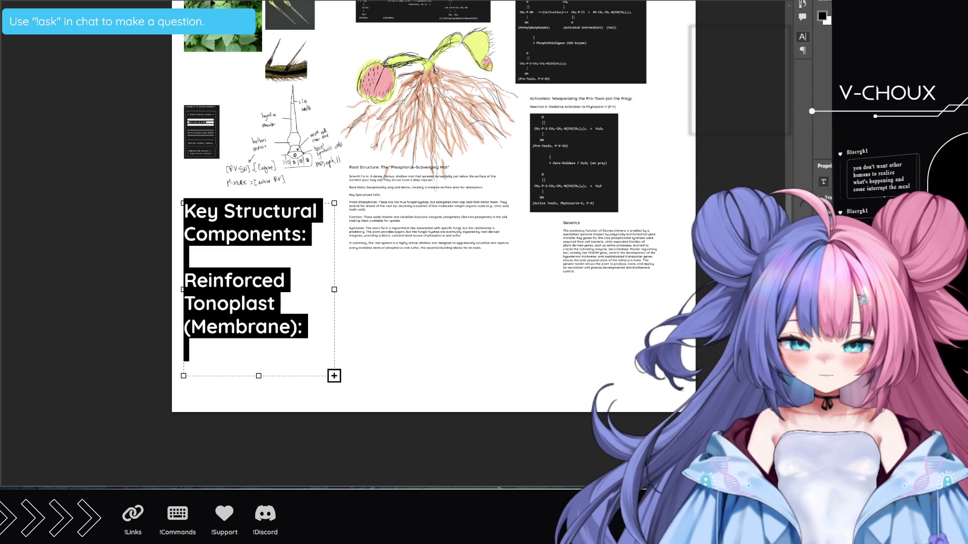
key(ctrl+shift+comma)
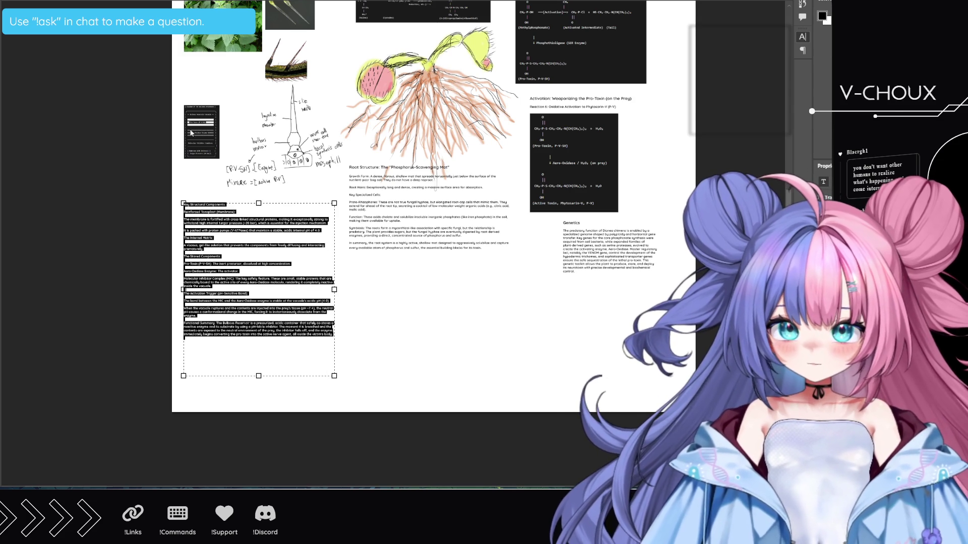
click(199, 217)
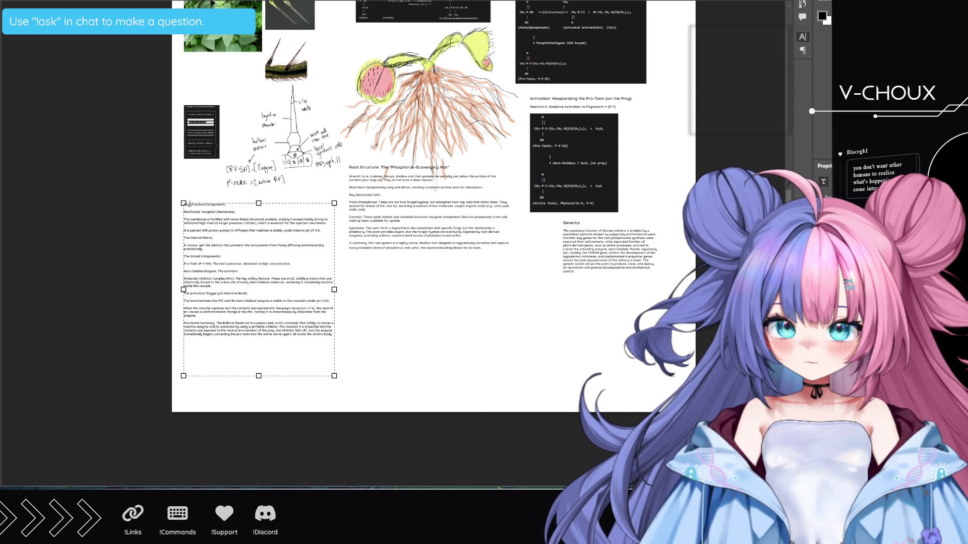
Prefix the heading with 'Excluding', enlarge the heading line, shorten the frame and commit.
key(ctrl+a)
key(Escape)
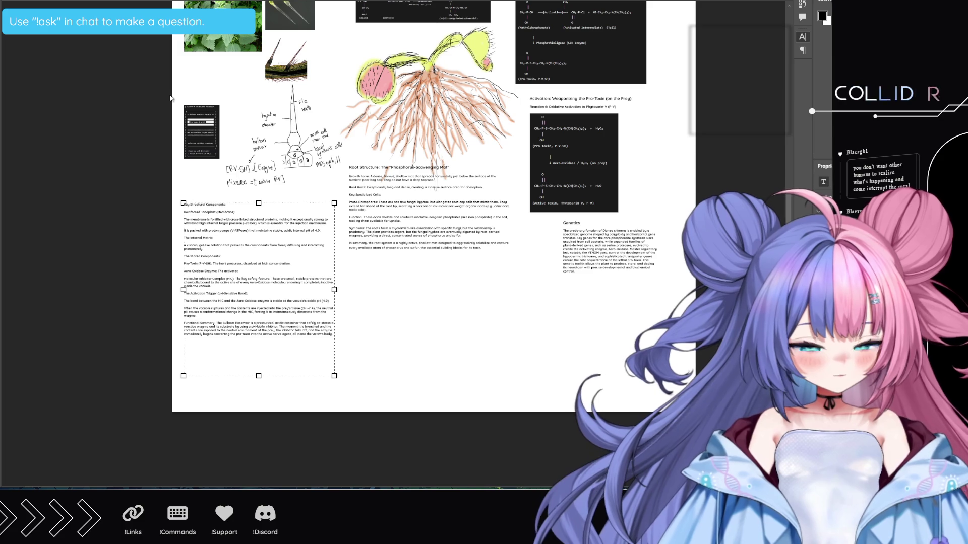
text(Excluding)
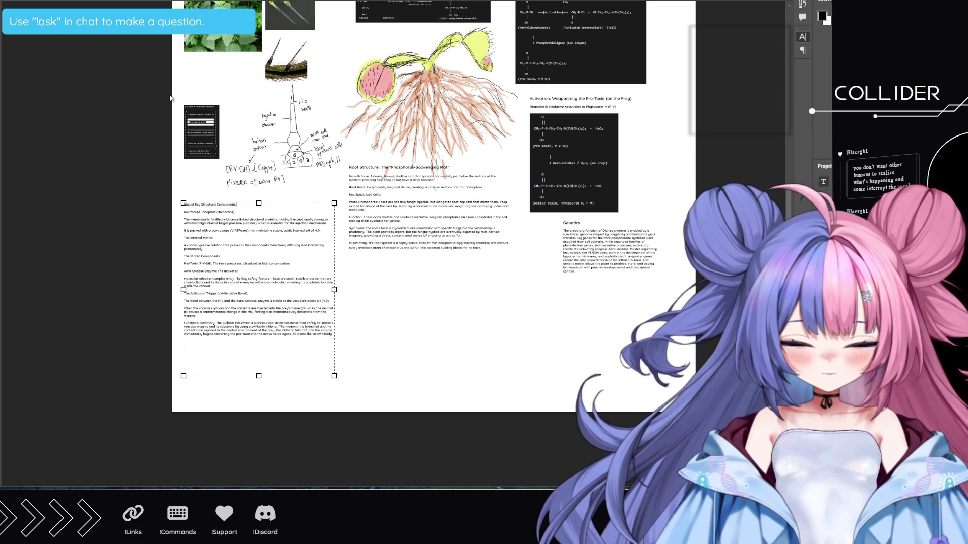
key(shift+Home)
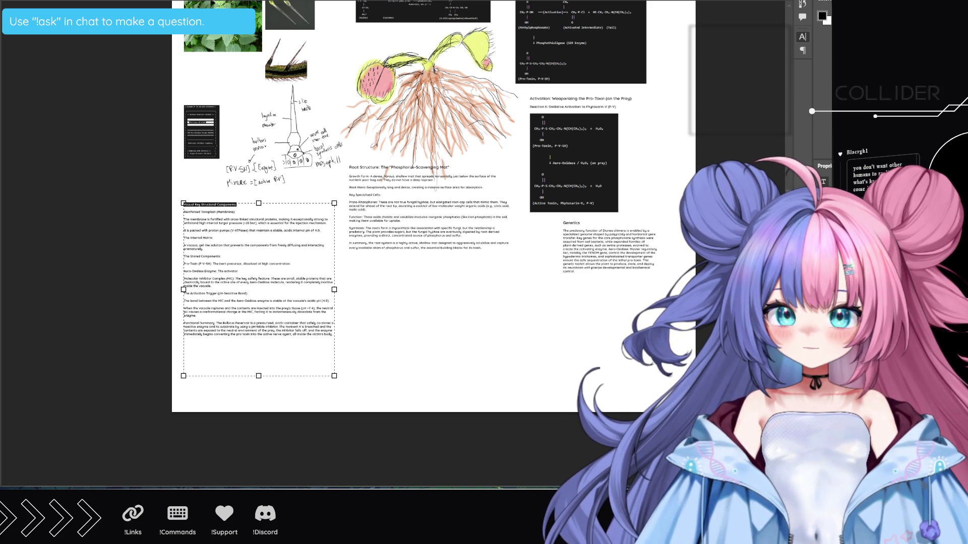
key(ctrl+shift+period)
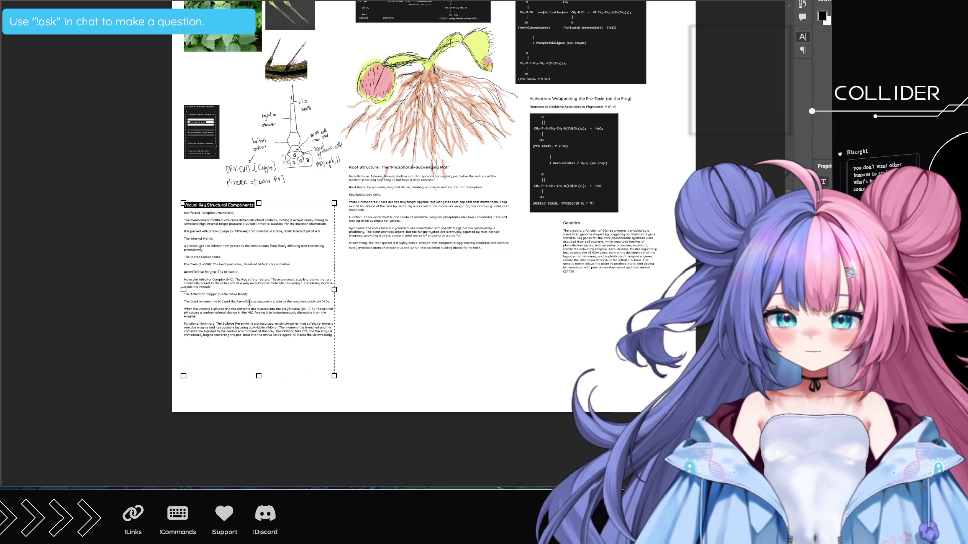
drag(259, 375, 259, 348)
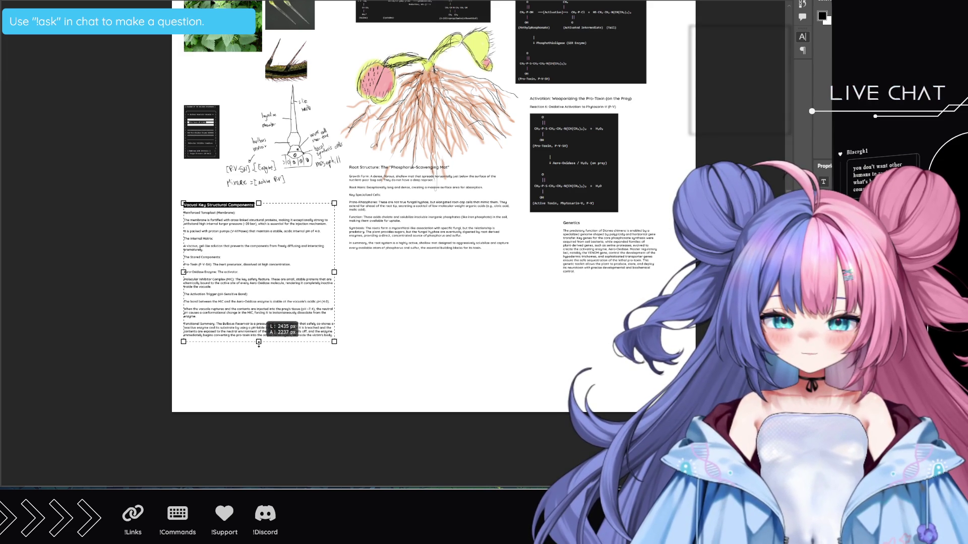
click(371, 287)
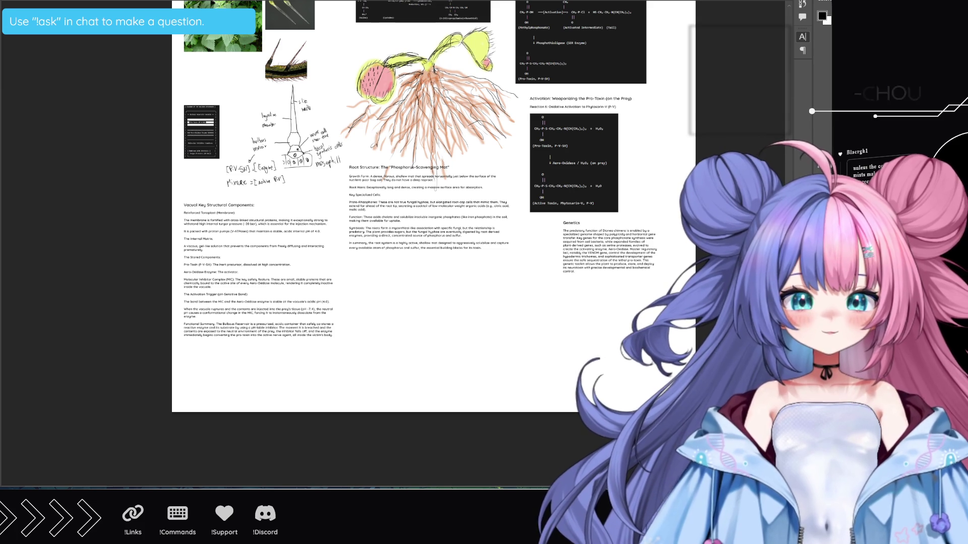
scroll(434, 227, up, 1)
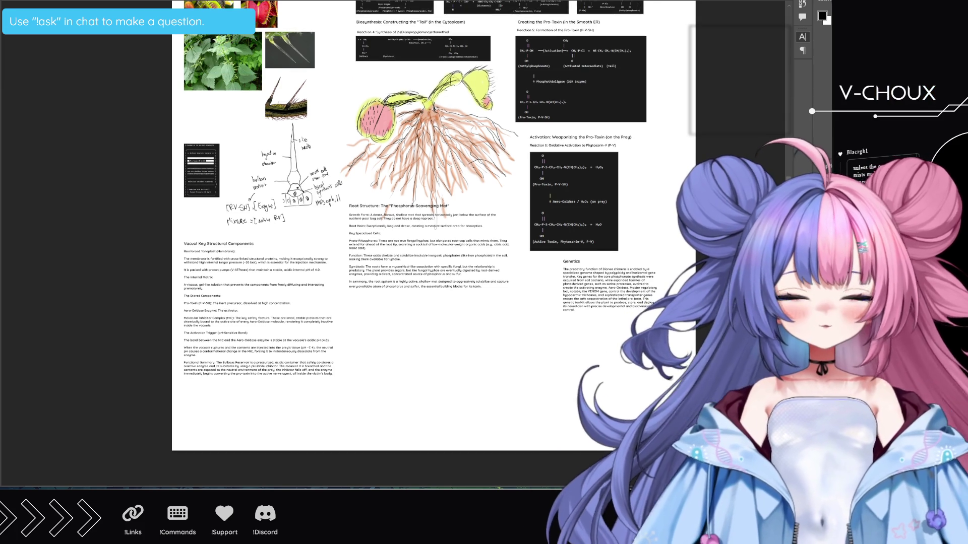
scroll(434, 226, up, 2)
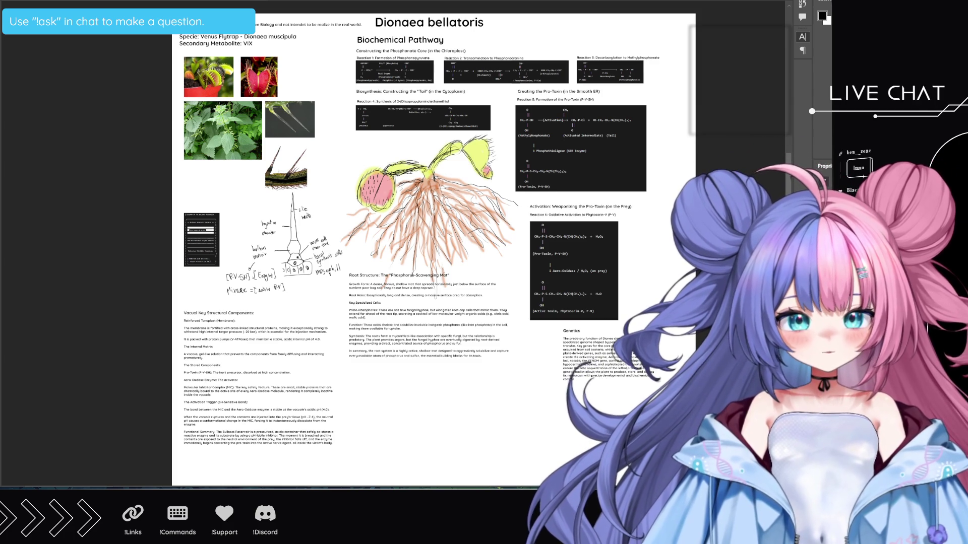
scroll(434, 223, down, 1)
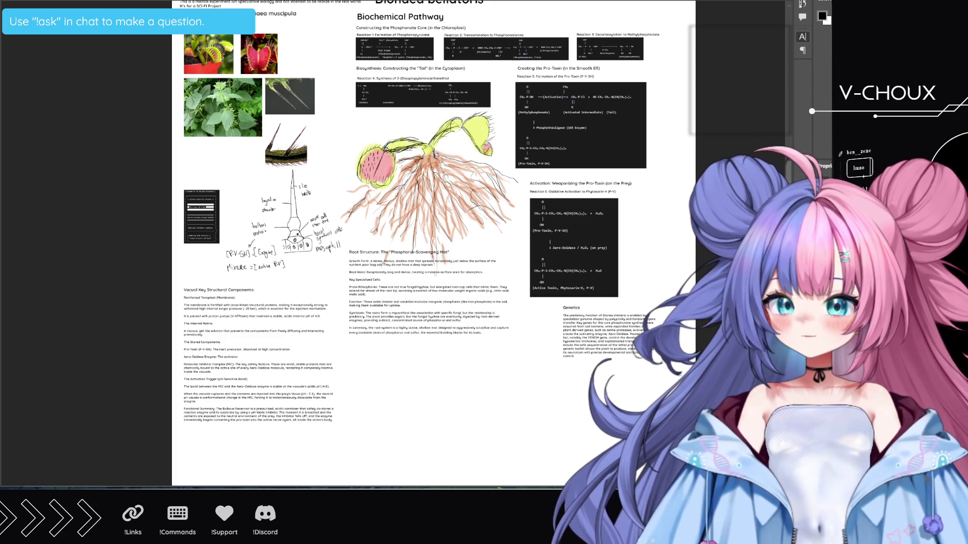
scroll(433, 223, down, 2)
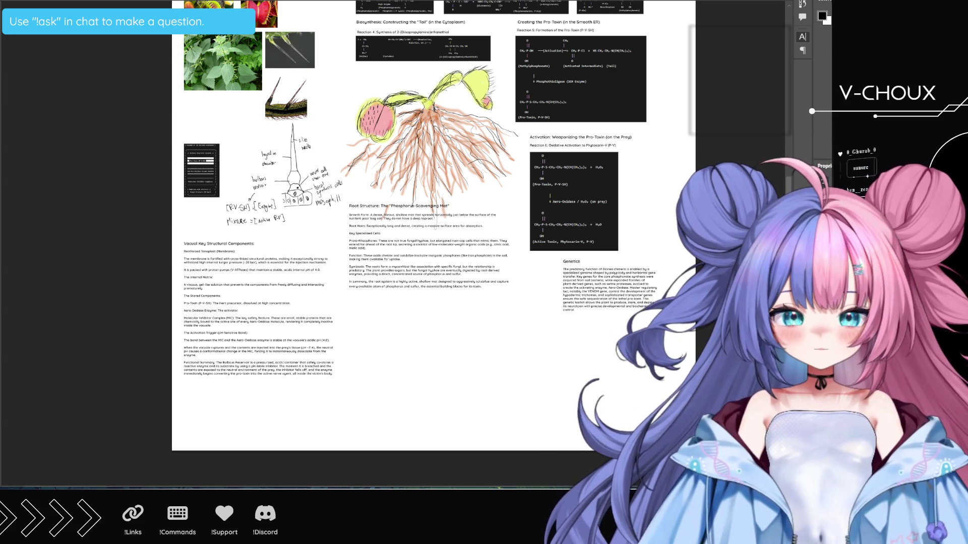
drag(356, 335, 676, 441)
Paste the prey attraction section text into the frame and select its 'Atmosphere Manipulation & Prey Attraction Mechanism' title line.
key(ctrl+v)
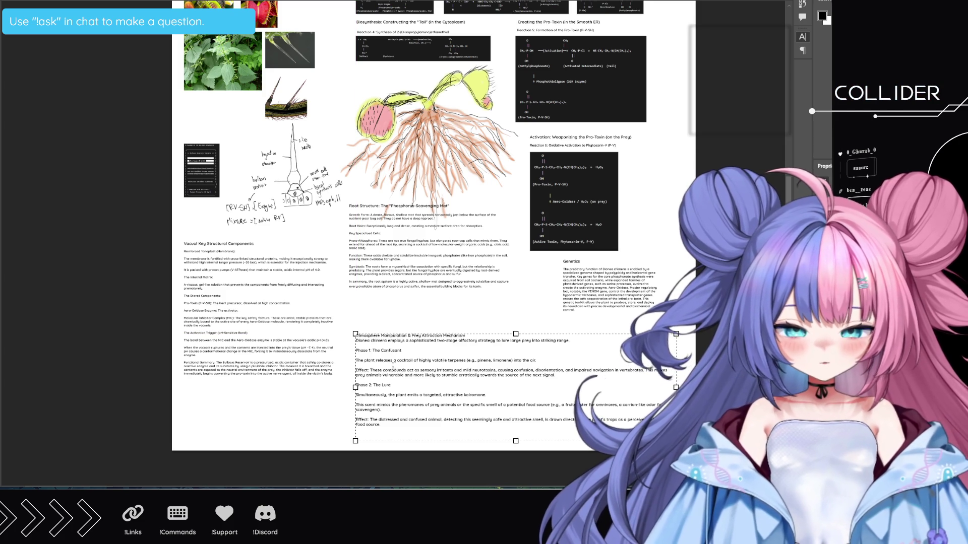
key(ctrl+a)
click(391, 389)
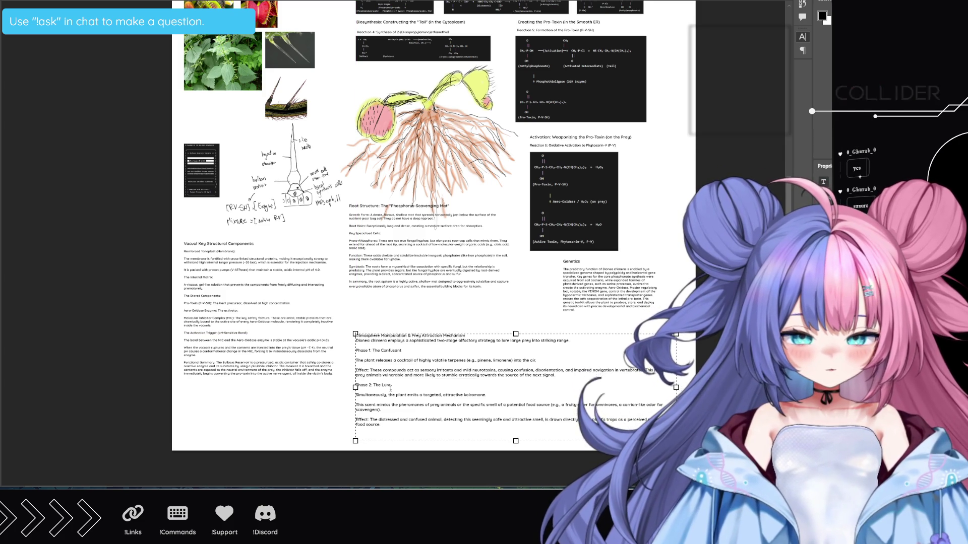
key(ctrl+Home)
key(shift+End)
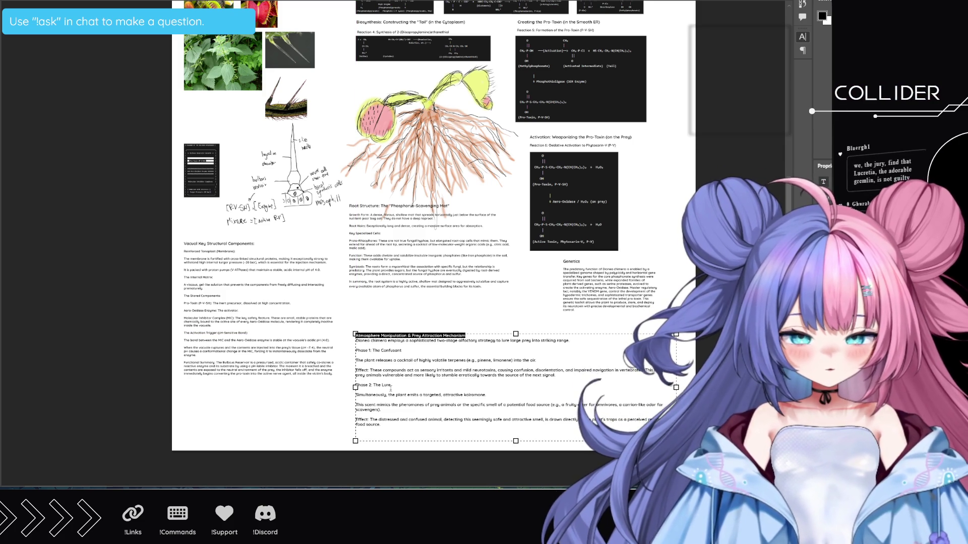
key(ctrl+1)
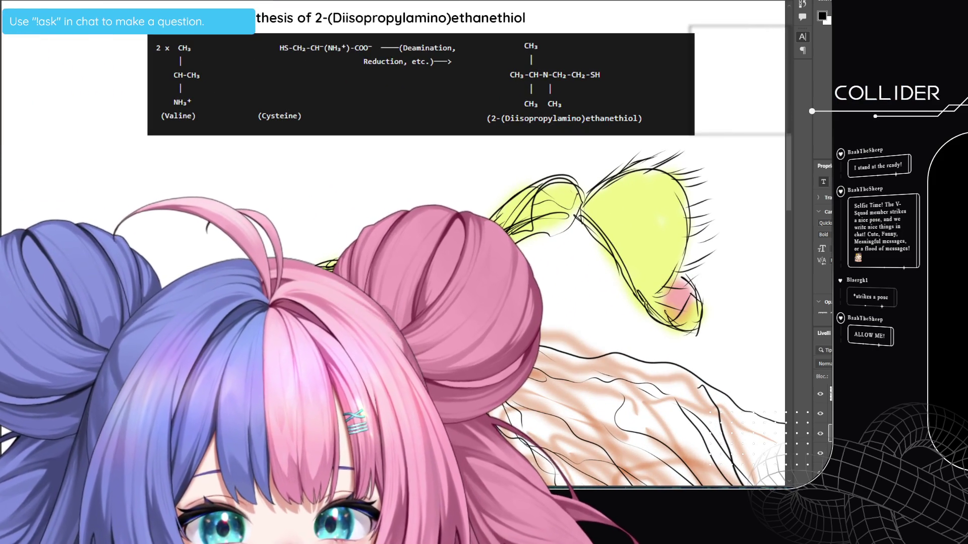
Scroll up to the Phosphonate Core reactions, then right to the Reaction 5 Pro-Toxin section.
scroll(786, 188, up, 5)
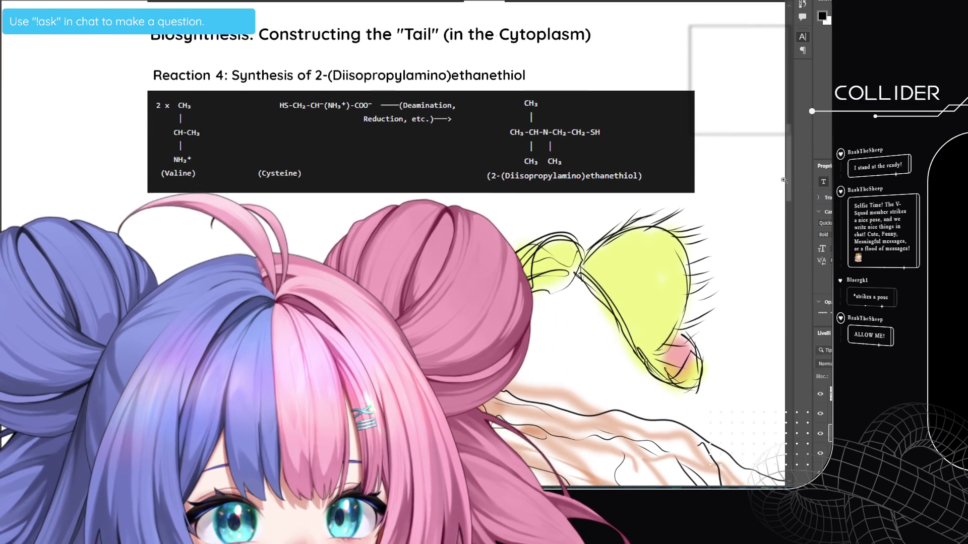
scroll(783, 168, up, 3)
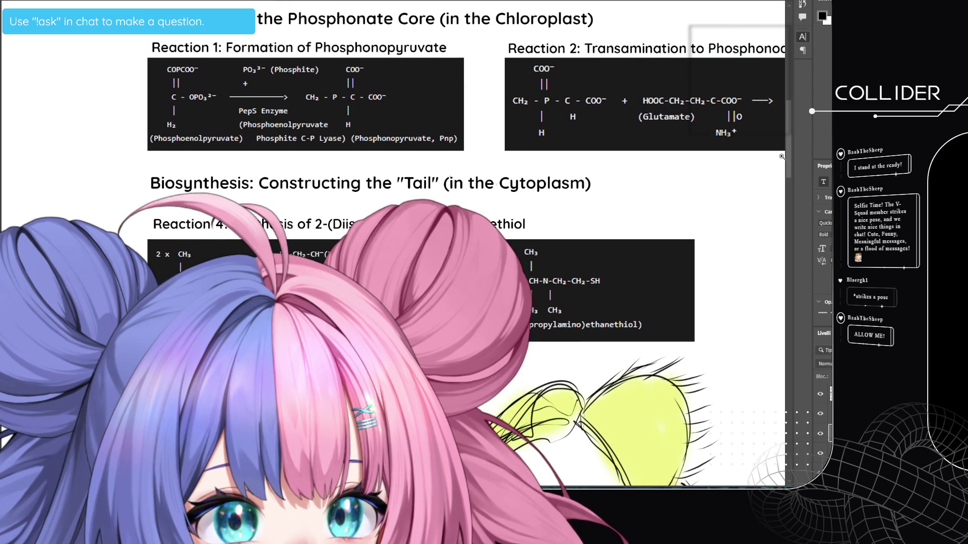
scroll(538, 481, right, 5)
scroll(539, 481, right, 2)
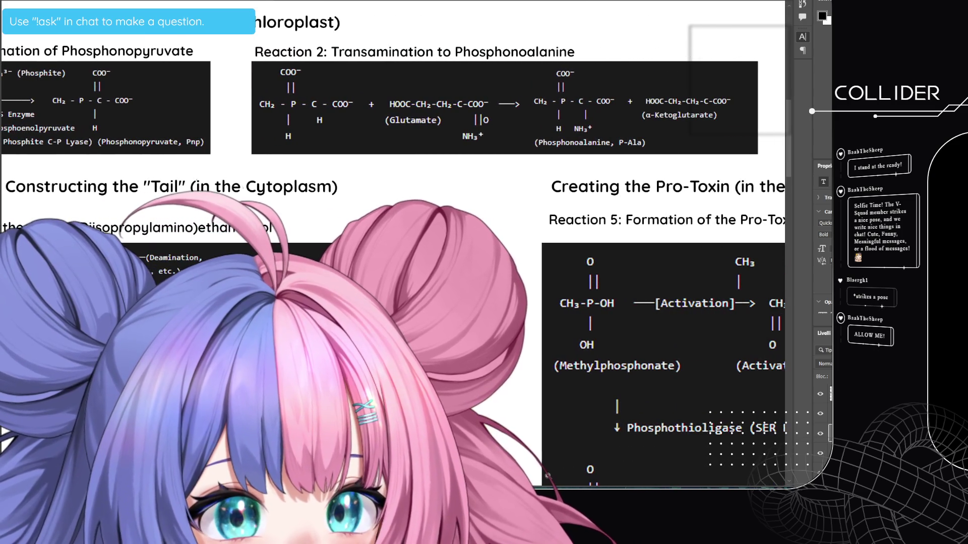
scroll(548, 476, right, 1)
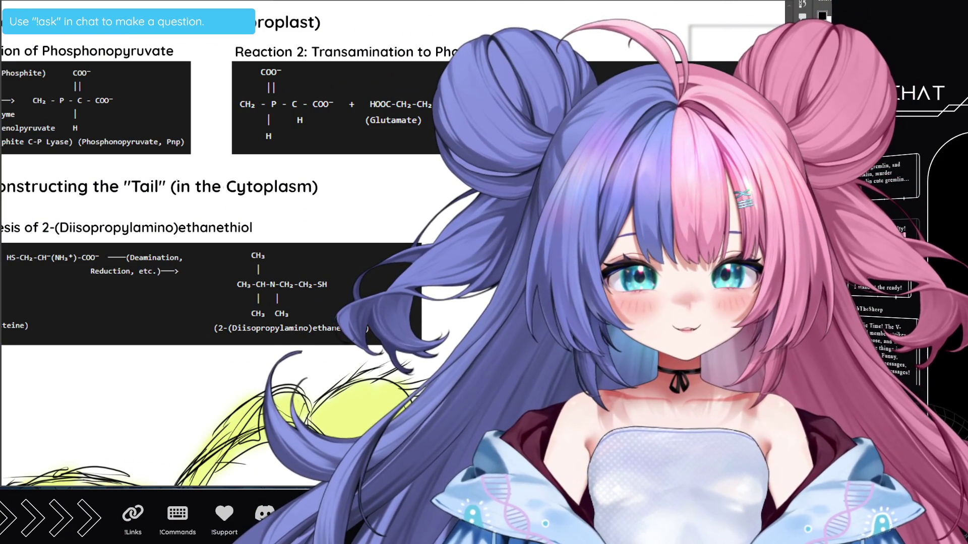
Scroll between the chemistry blocks and the Venus flytrap sketch below Reaction 4.
scroll(215, 252, down, 5)
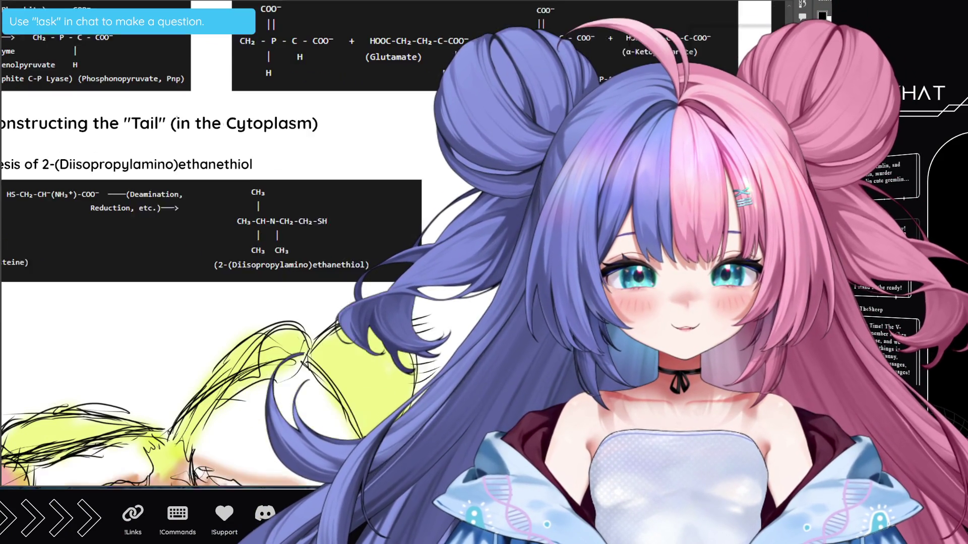
scroll(211, 244, up, 2)
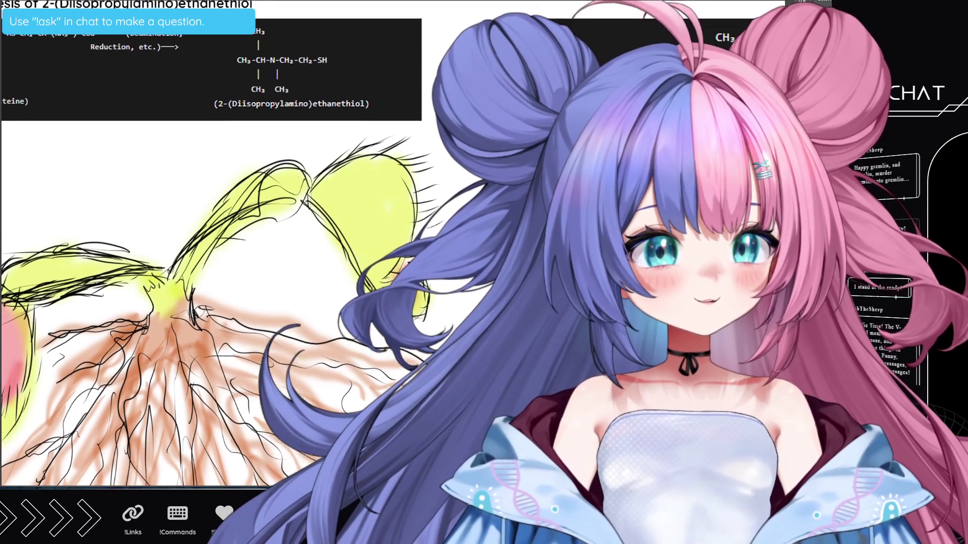
scroll(212, 242, up, 3)
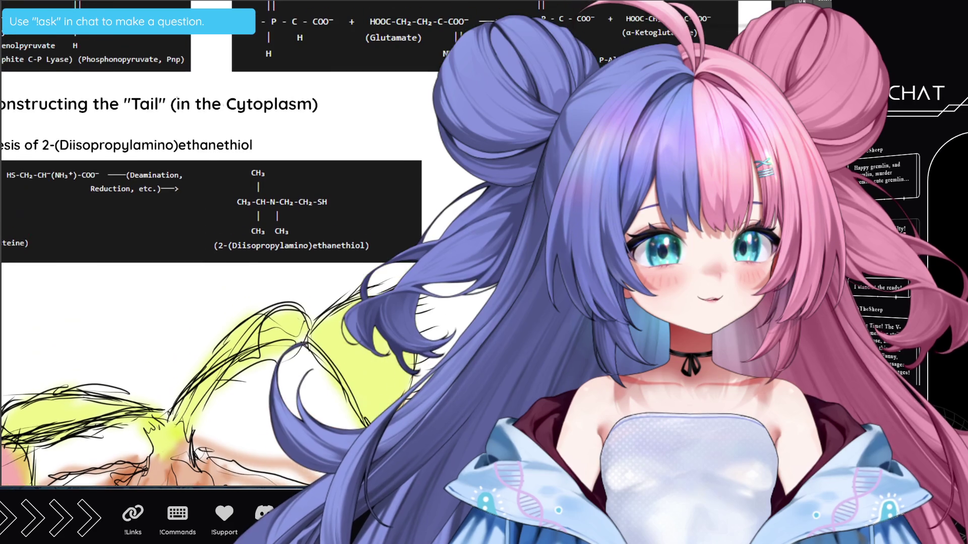
scroll(212, 242, down, 3)
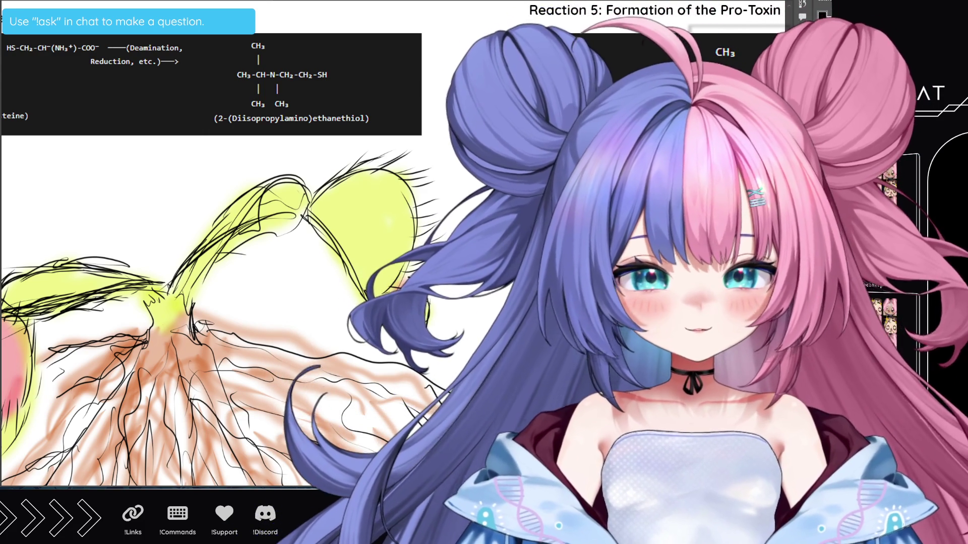
Zoom out to see the whole poster and shift the view sideways.
drag(306, 369, 288, 343)
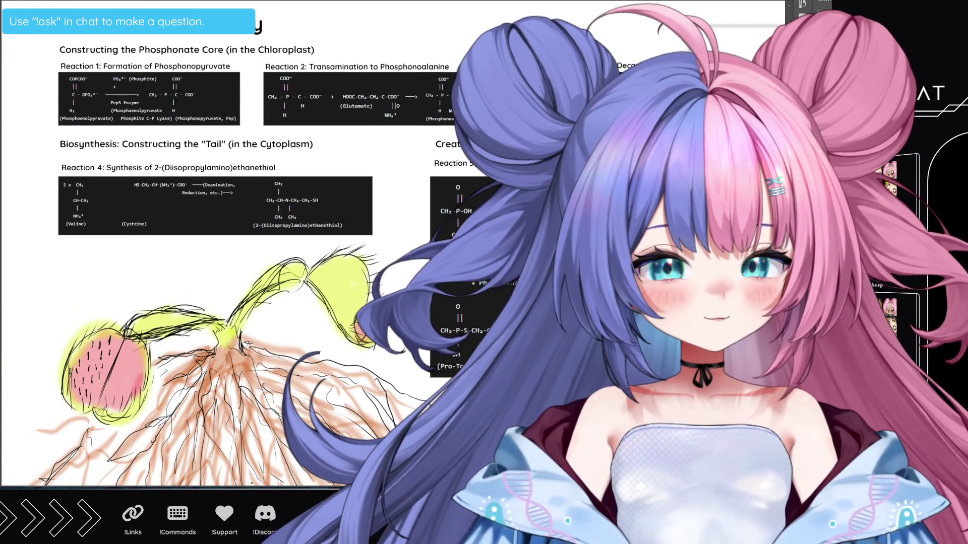
mouse_move(288, 344)
mouse_down()
mouse_move(223, 344)
mouse_move(250, 343)
mouse_up()
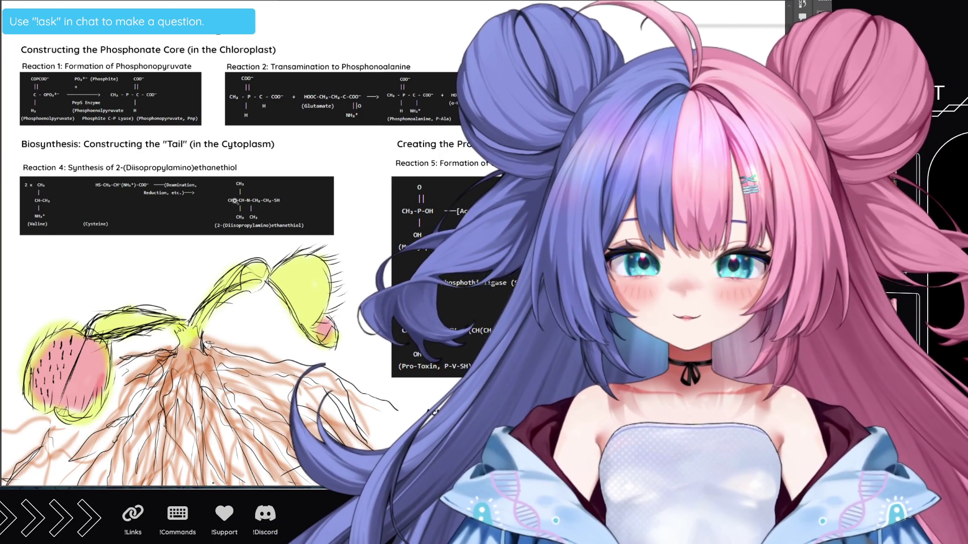
Zoom in slightly on the poster's diagrams and flytrap sketch.
click(342, 270)
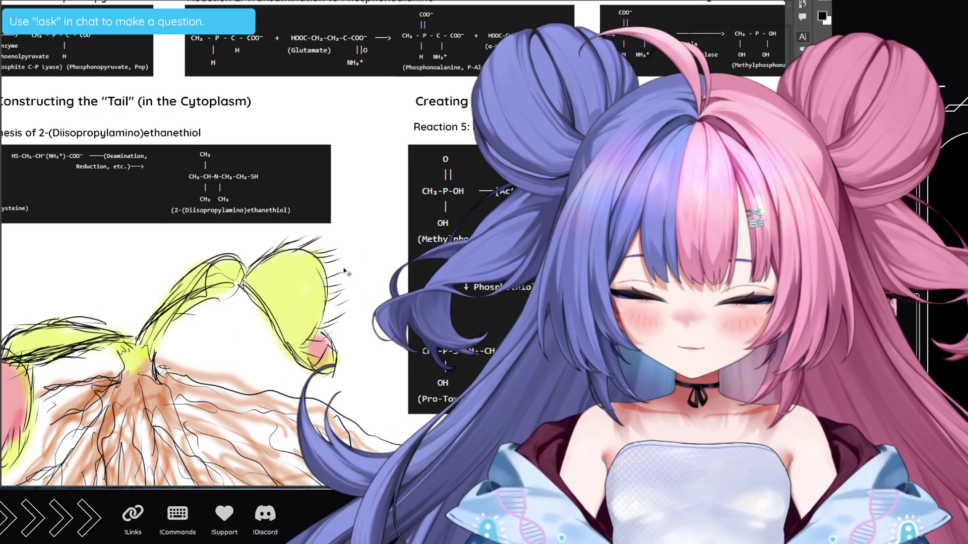